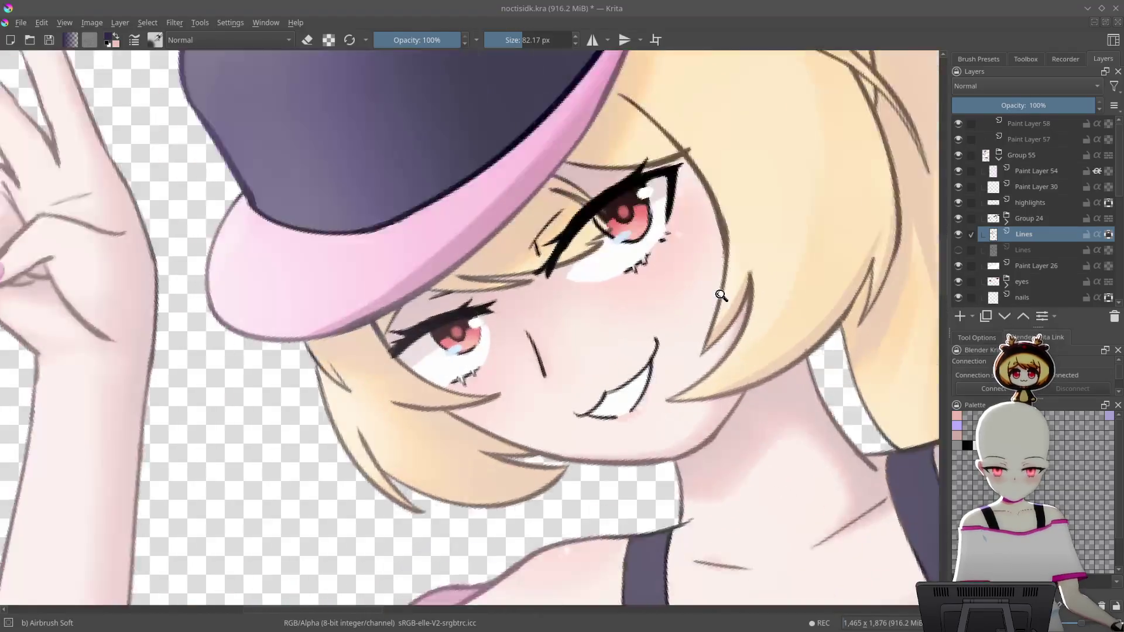
Zoom in close on the character's face and scroll through the Layers docker
key(ctrl+s)
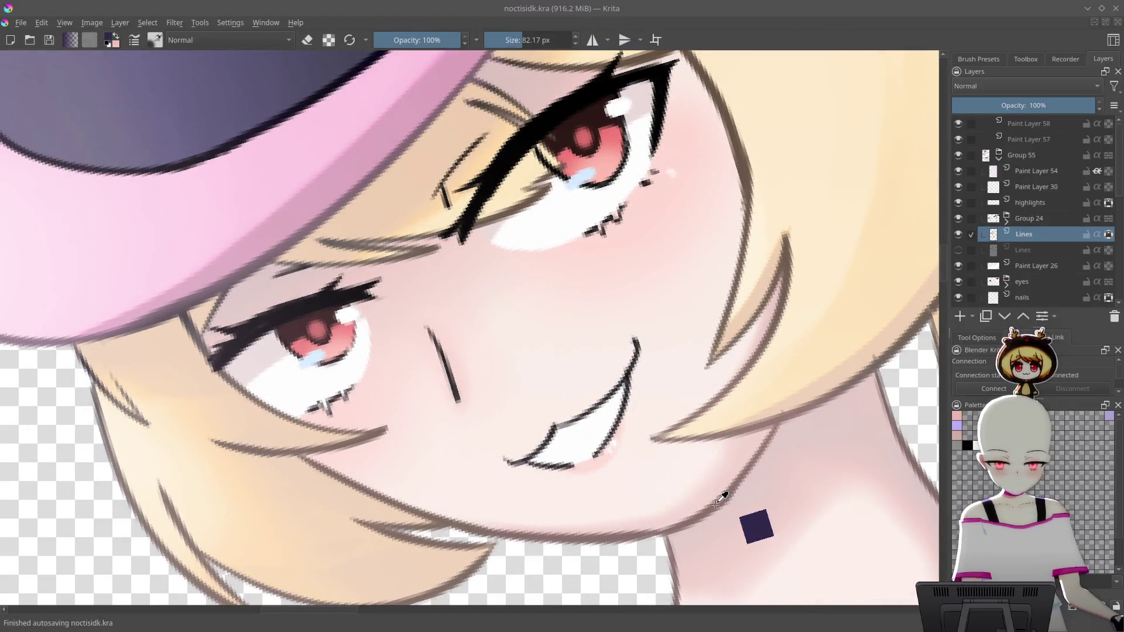
scroll(1055, 261, up, 1)
scroll(1055, 261, down, 5)
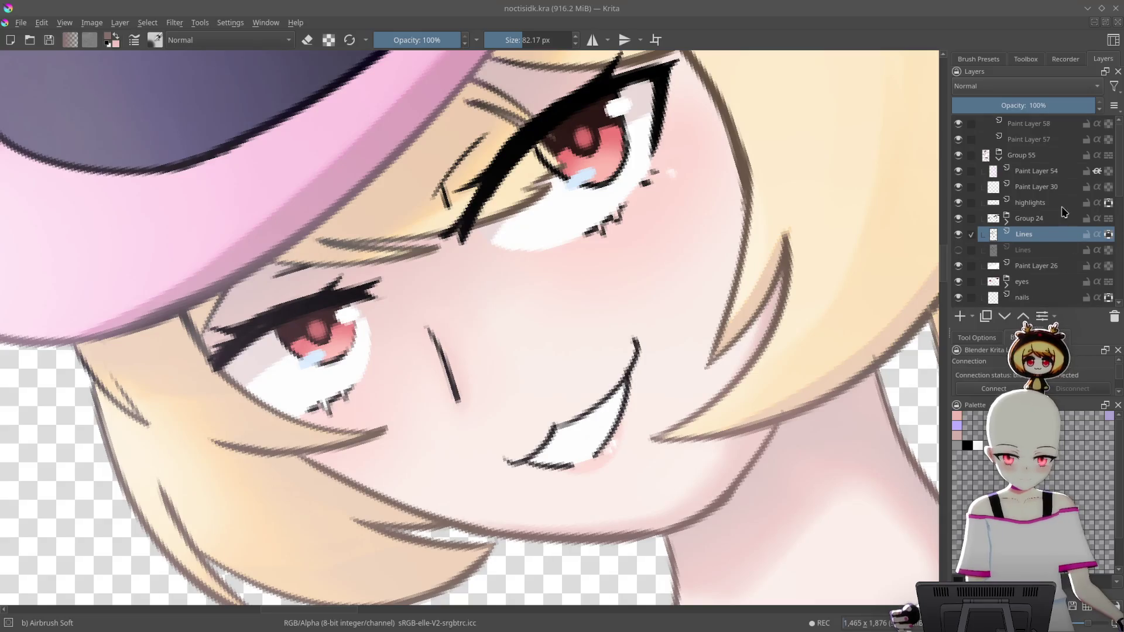
scroll(1062, 173, down, 1)
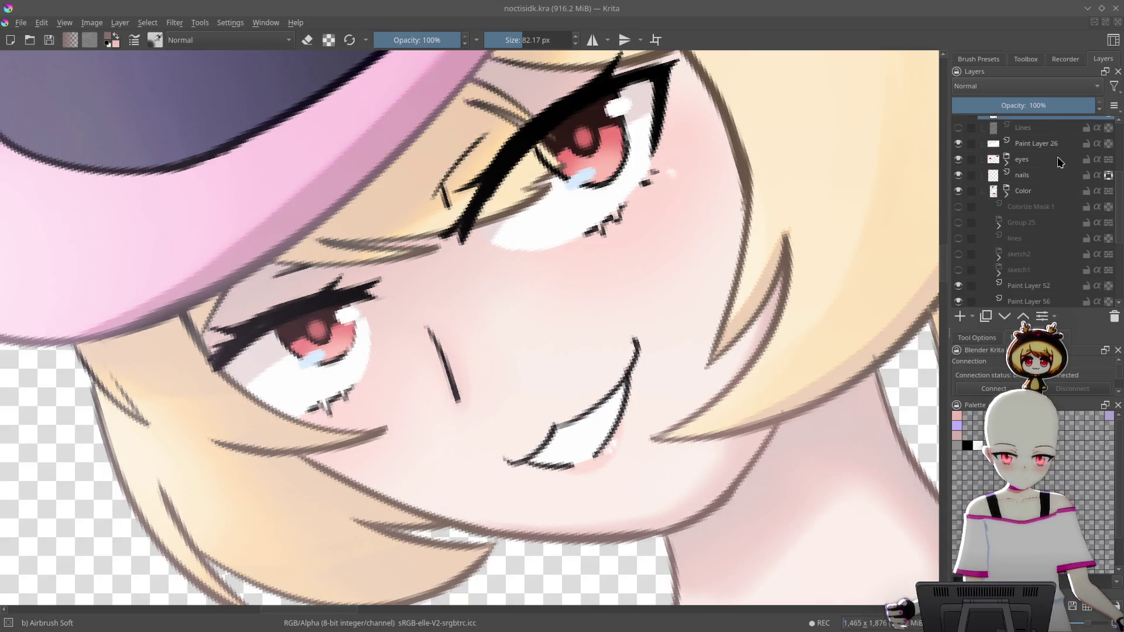
scroll(1007, 166, up, 6)
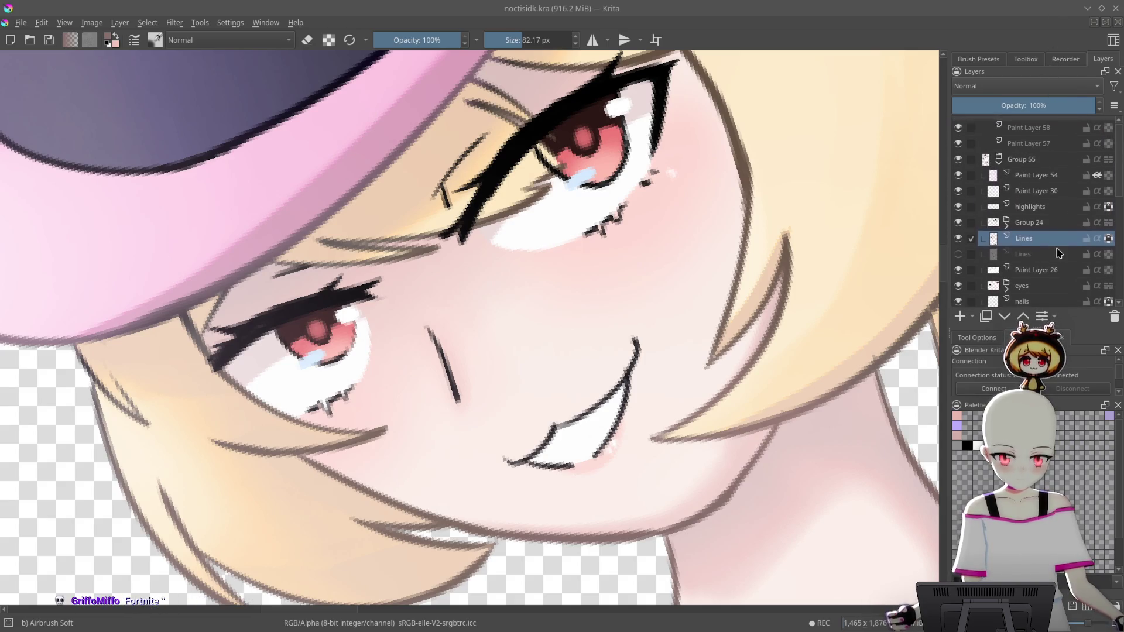
scroll(1054, 234, down, 3)
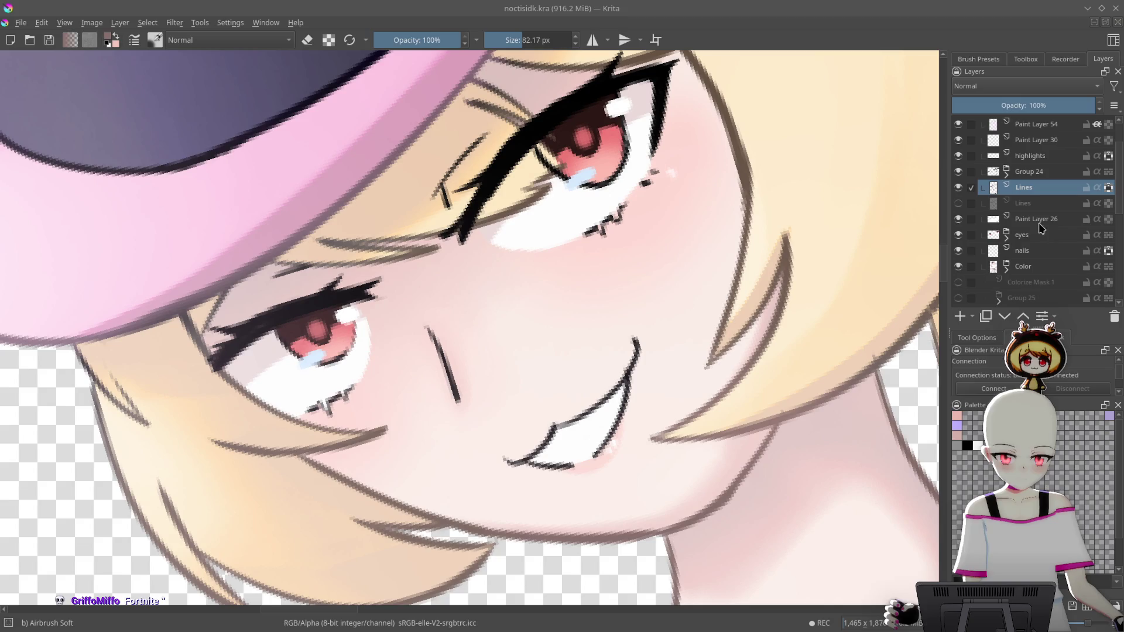
Toggle the eyes and Paint Layer 26 mouth visibility to compare, then expand Group 24
click(958, 237)
click(959, 237)
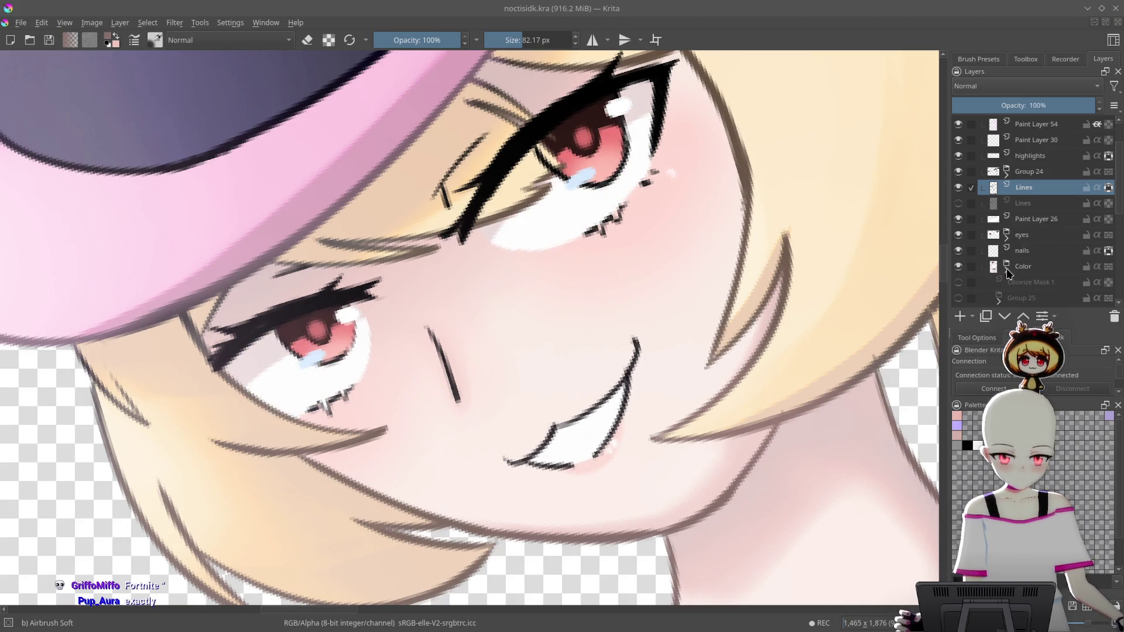
click(959, 237)
click(959, 236)
click(958, 225)
click(959, 224)
click(959, 225)
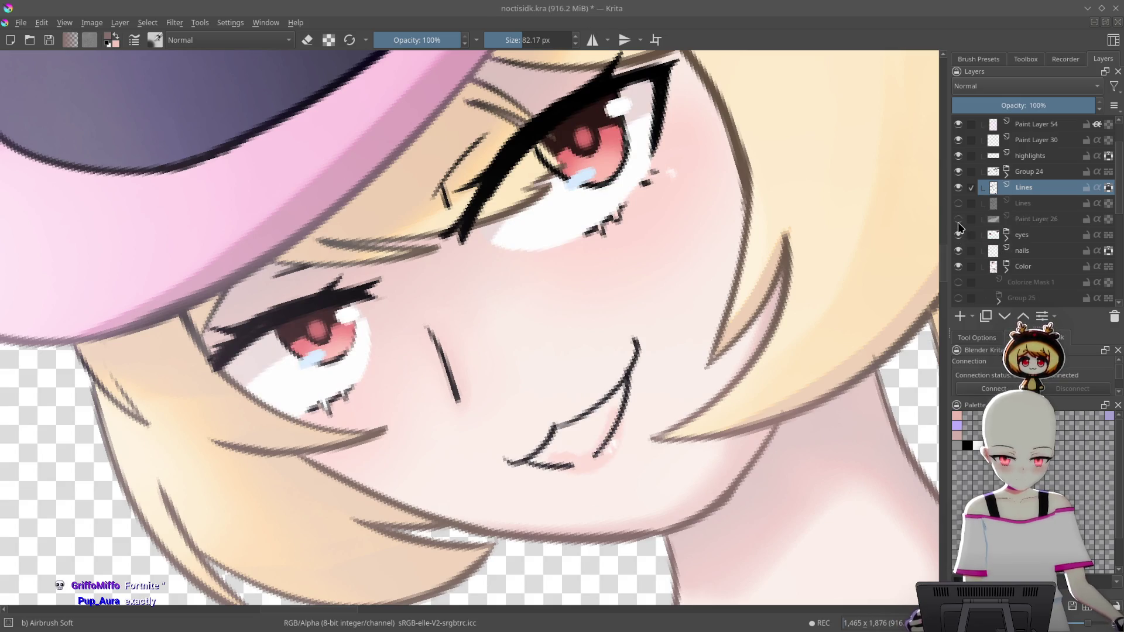
click(959, 225)
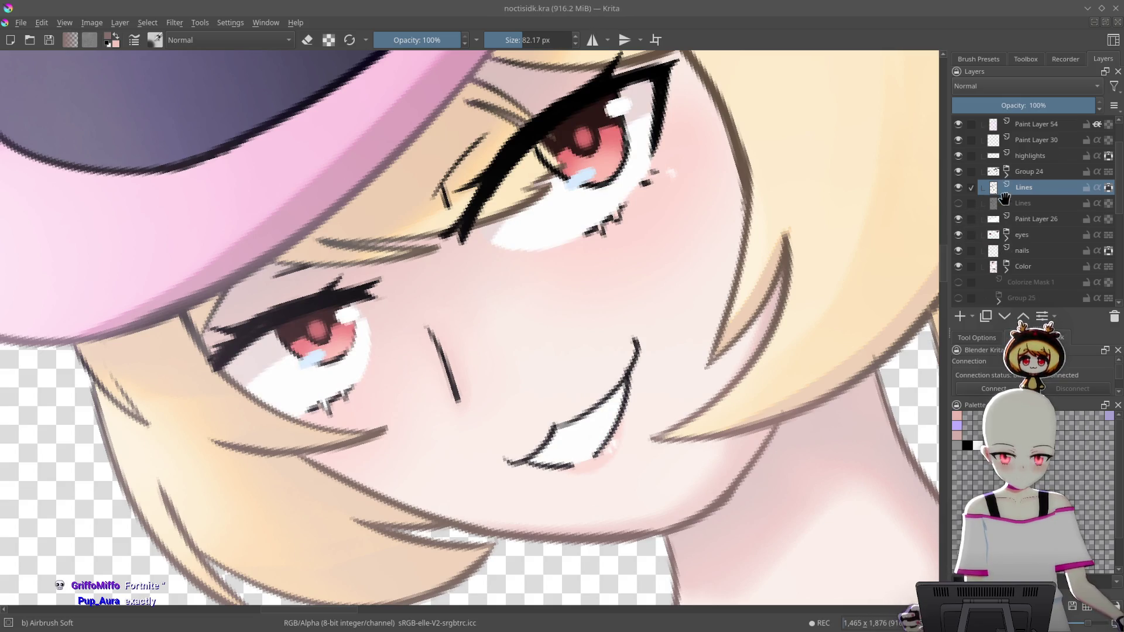
scroll(1004, 195, up, 1)
click(1006, 222)
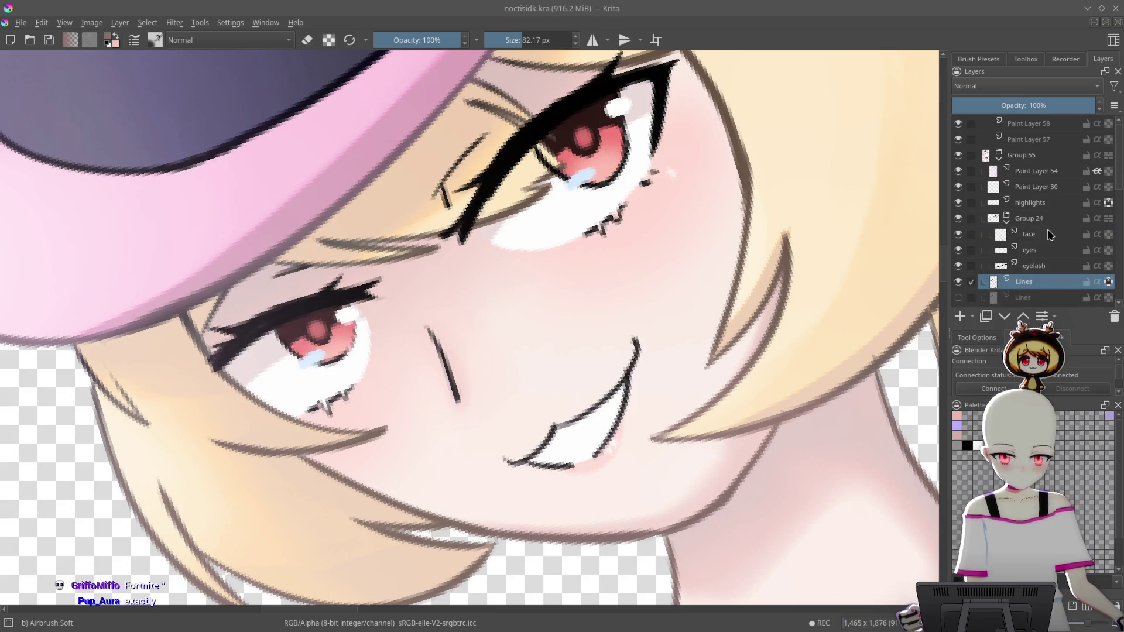
Select the face layer, check its lines by toggling visibility, and lock its transparency
click(1052, 234)
click(958, 234)
click(958, 235)
click(958, 234)
click(958, 234)
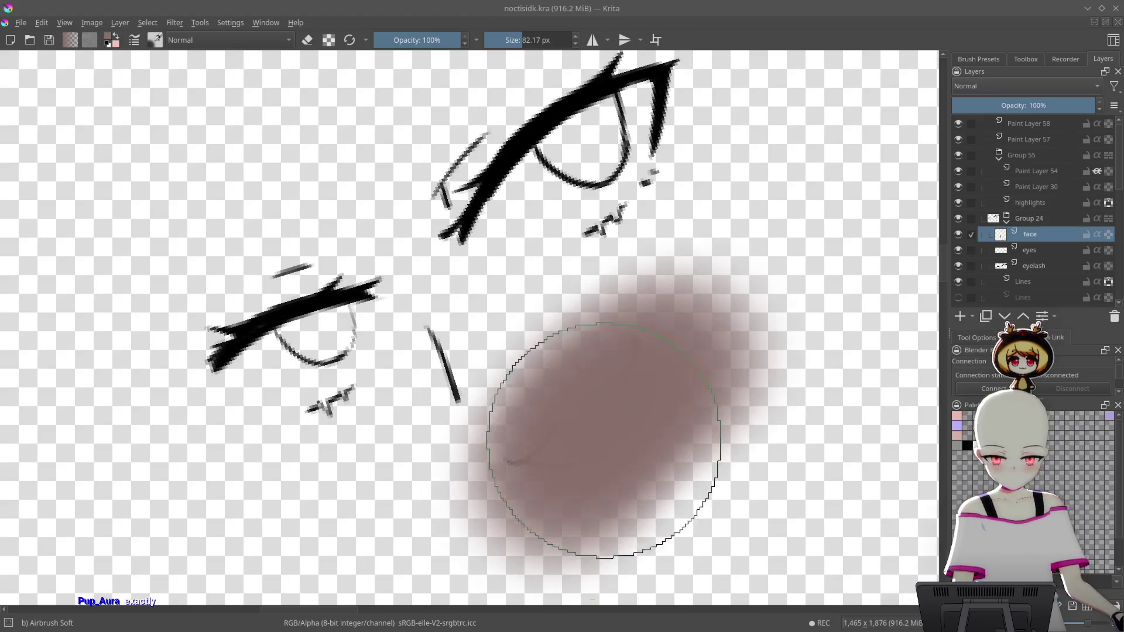
click(1108, 234)
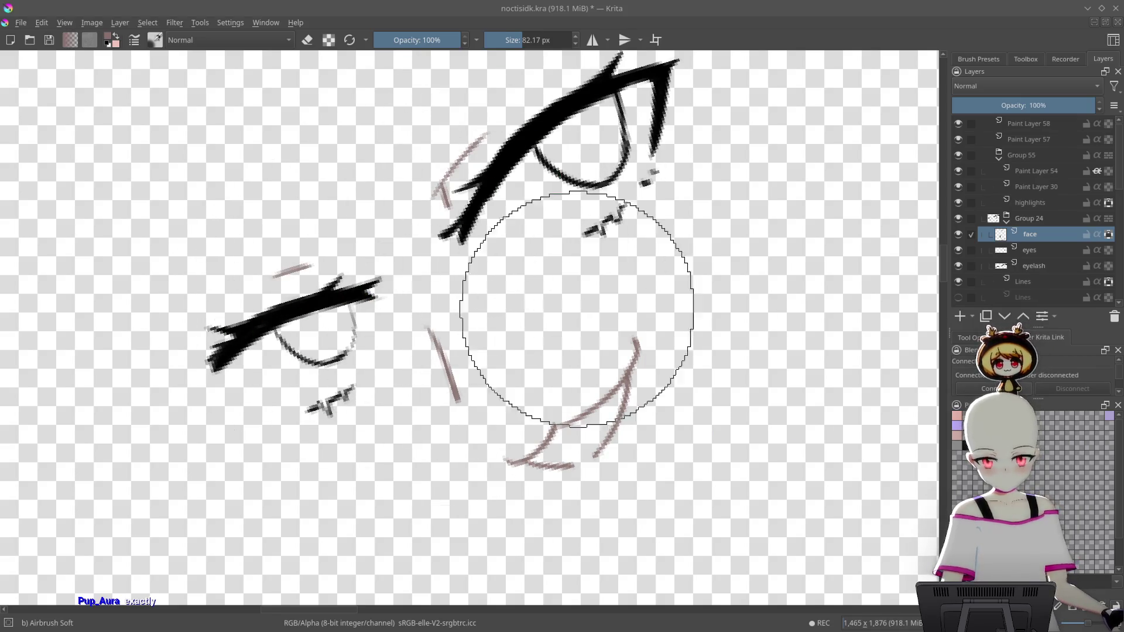
Select the eyes layer, shrink the brush to about 45 px, and check the eyes' visibility
mouse_move(663, 327)
mouse_down()
mouse_move(735, 389)
mouse_move(767, 296)
mouse_move(755, 363)
mouse_up()
click(1041, 251)
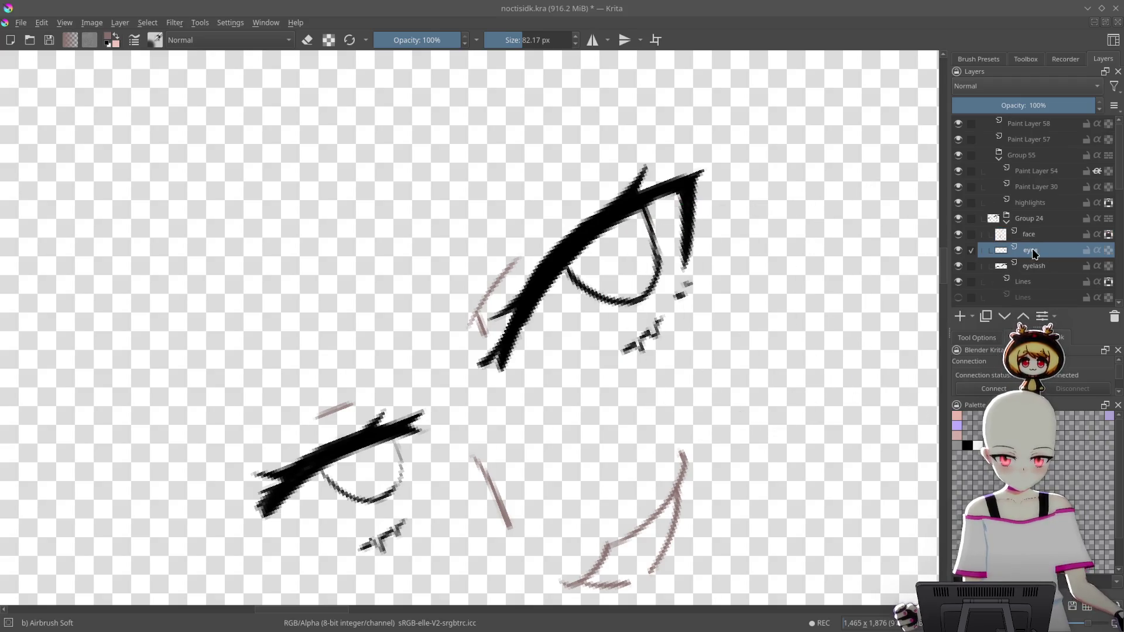
key(bracketleft)
key(bracketleft)
key(bracketleft)
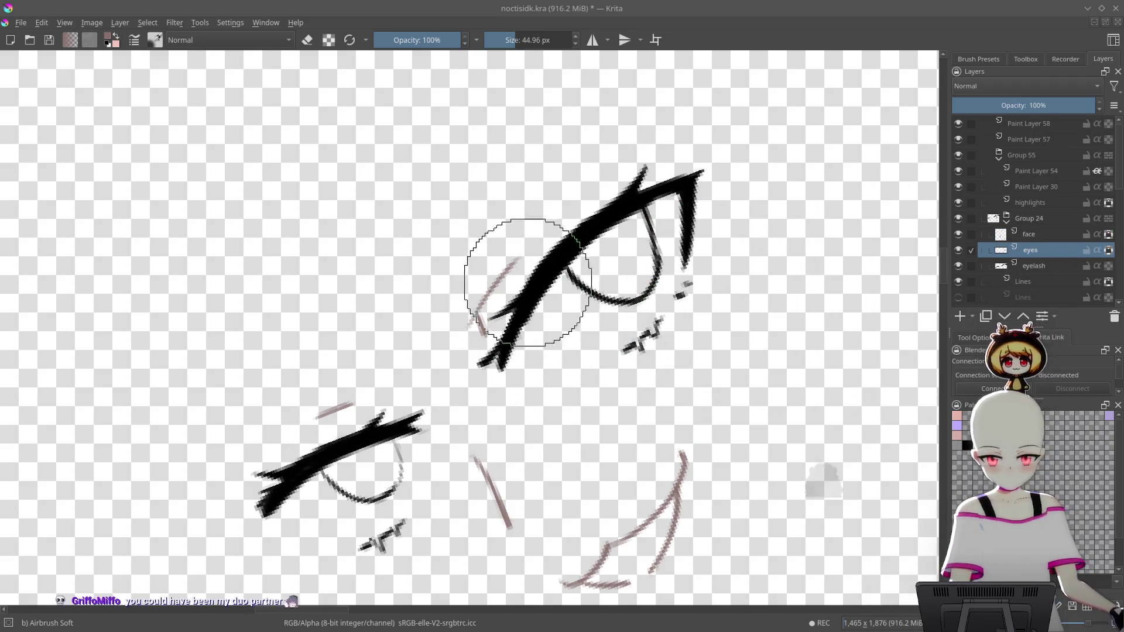
drag(527, 314, 544, 324)
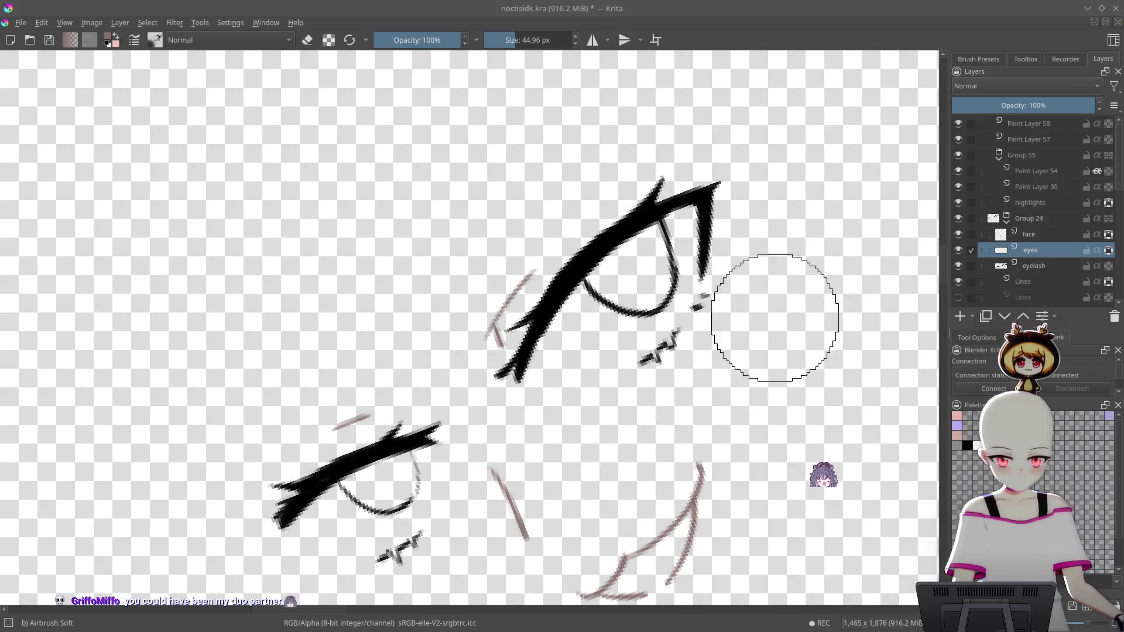
click(958, 250)
click(958, 251)
click(958, 250)
click(958, 250)
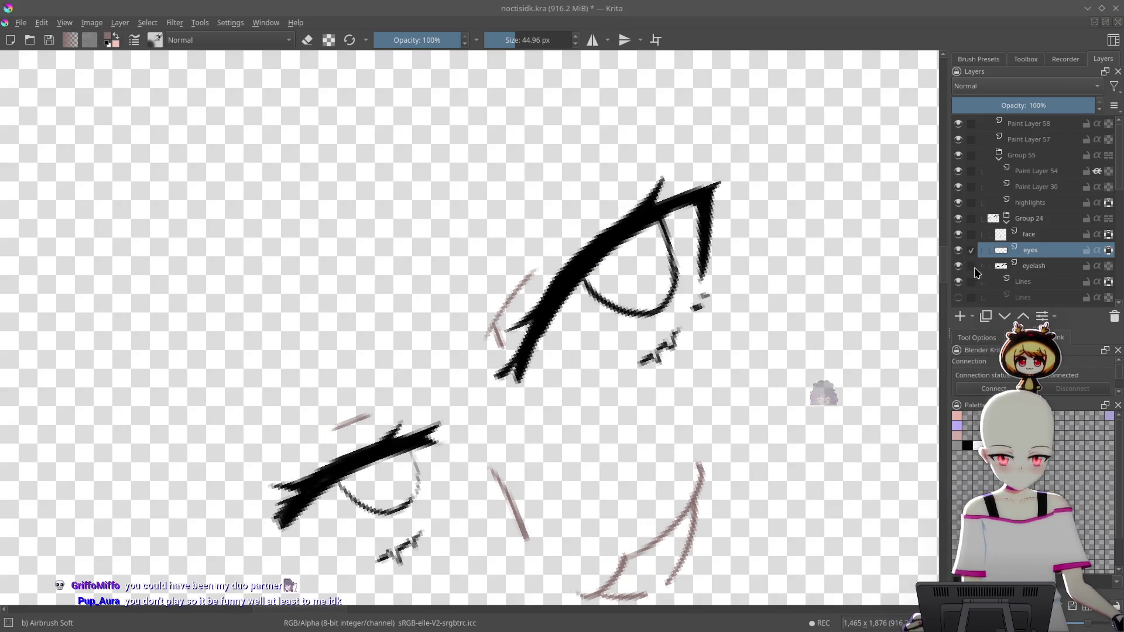
On the eyelash layer, soften the lower stroke and tint the upper eyelash tip brownish-grey
click(1033, 267)
drag(515, 319, 516, 361)
drag(689, 125, 757, 263)
mouse_move(615, 351)
mouse_down()
mouse_move(654, 286)
mouse_move(618, 340)
mouse_up()
Pick a darker brown from the pop-up palette and airbrush the lower eyelash warm brown
right_click(641, 287)
click(647, 294)
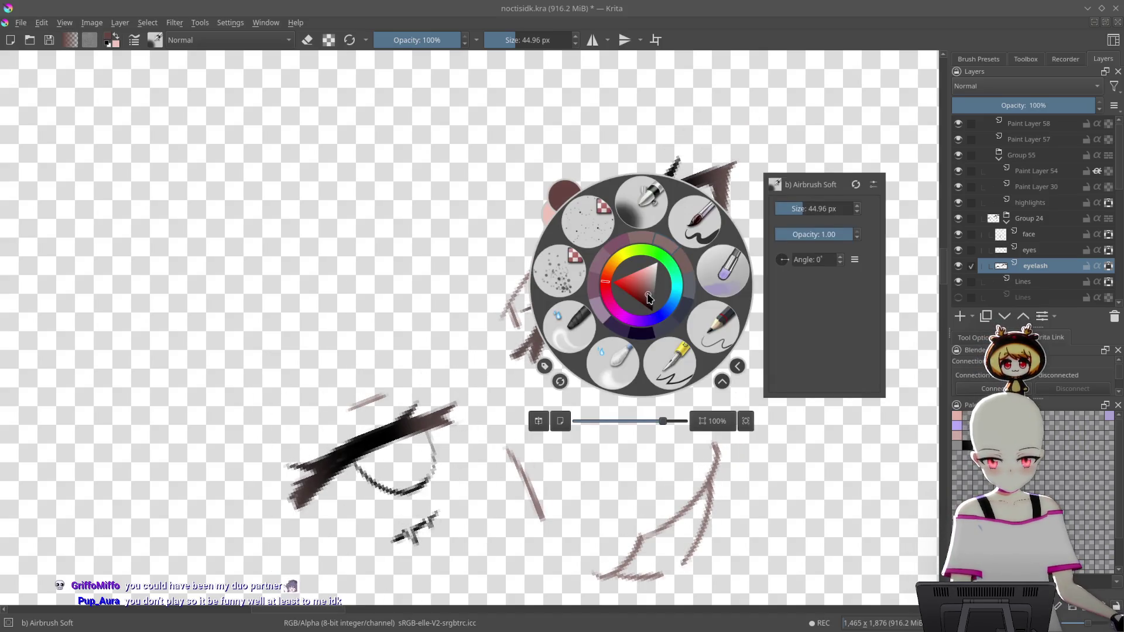
click(602, 464)
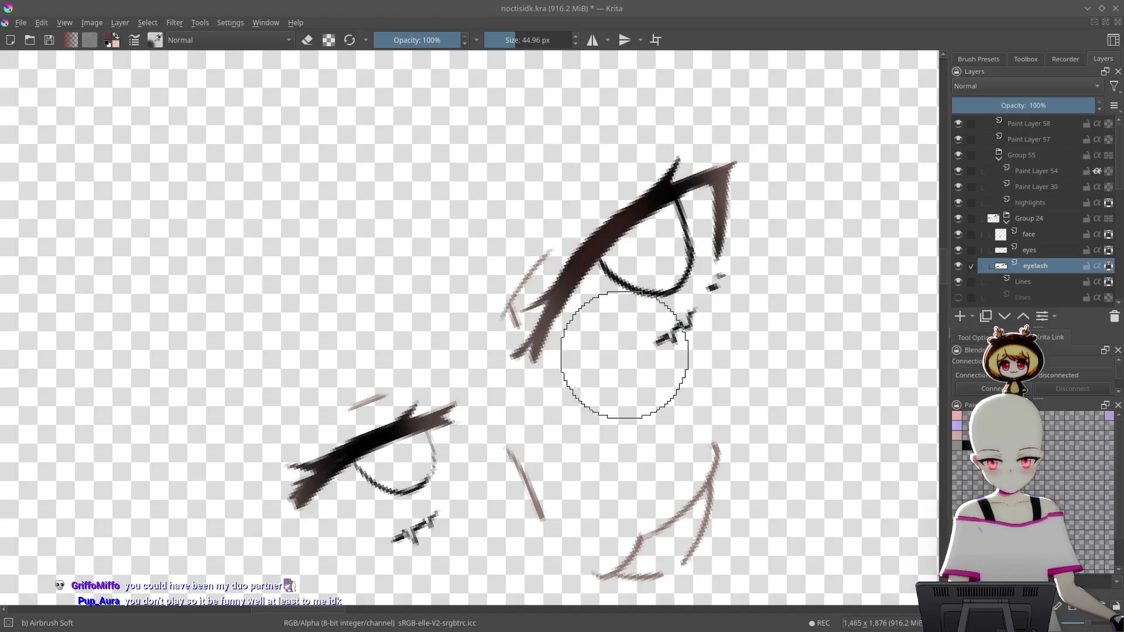
mouse_move(376, 484)
mouse_down()
mouse_move(344, 532)
mouse_move(413, 446)
mouse_up()
On the eyes layer, pick bright red and outline the upper and lower eyes
mouse_move(724, 311)
mouse_down()
mouse_move(735, 326)
mouse_move(758, 298)
mouse_up()
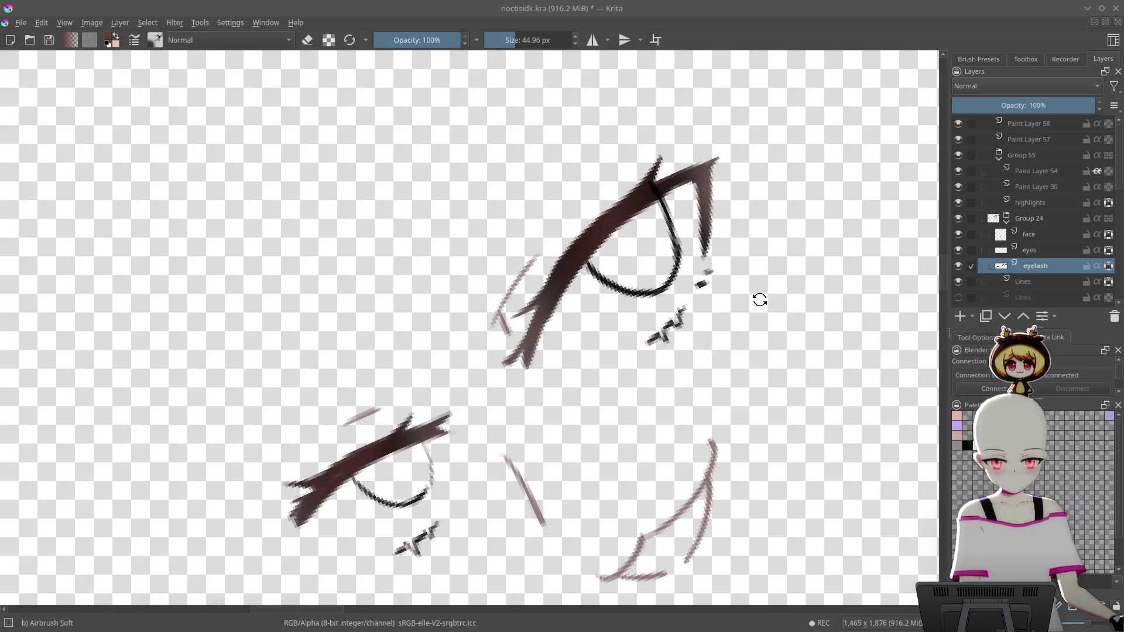
click(1036, 250)
right_click(850, 286)
drag(686, 290, 677, 288)
click(642, 502)
mouse_move(655, 184)
mouse_down()
mouse_move(647, 301)
mouse_move(589, 251)
mouse_move(587, 262)
mouse_up()
drag(426, 451, 360, 485)
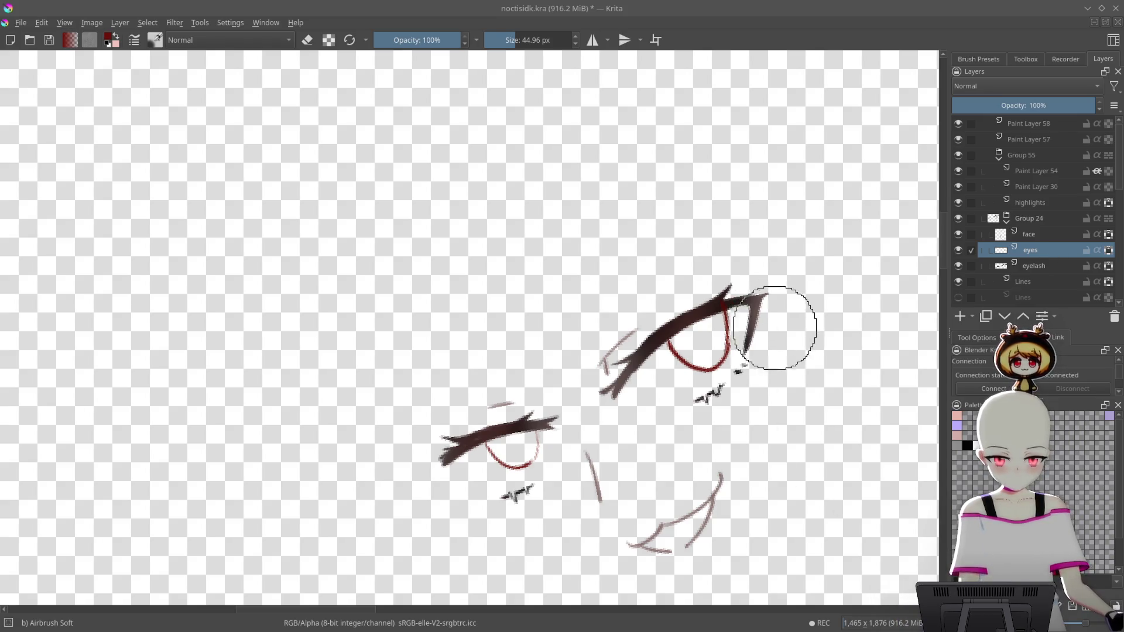
Move the eyes layer below the eyelash layer and reselect the eyelash layer
drag(1031, 250, 1064, 272)
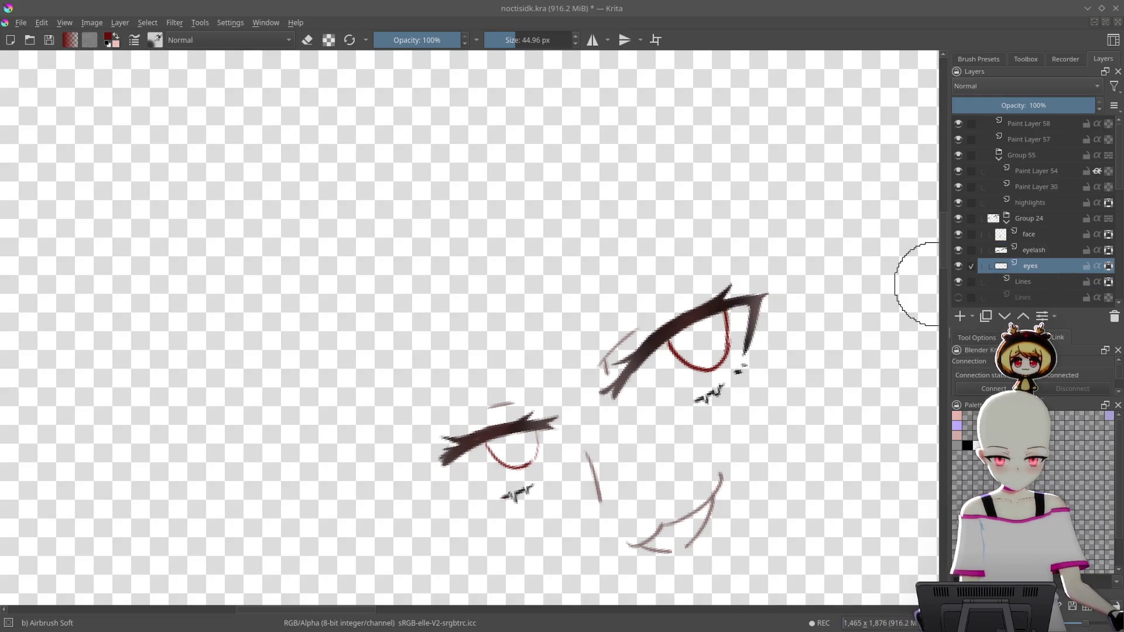
scroll(716, 450, up, 5)
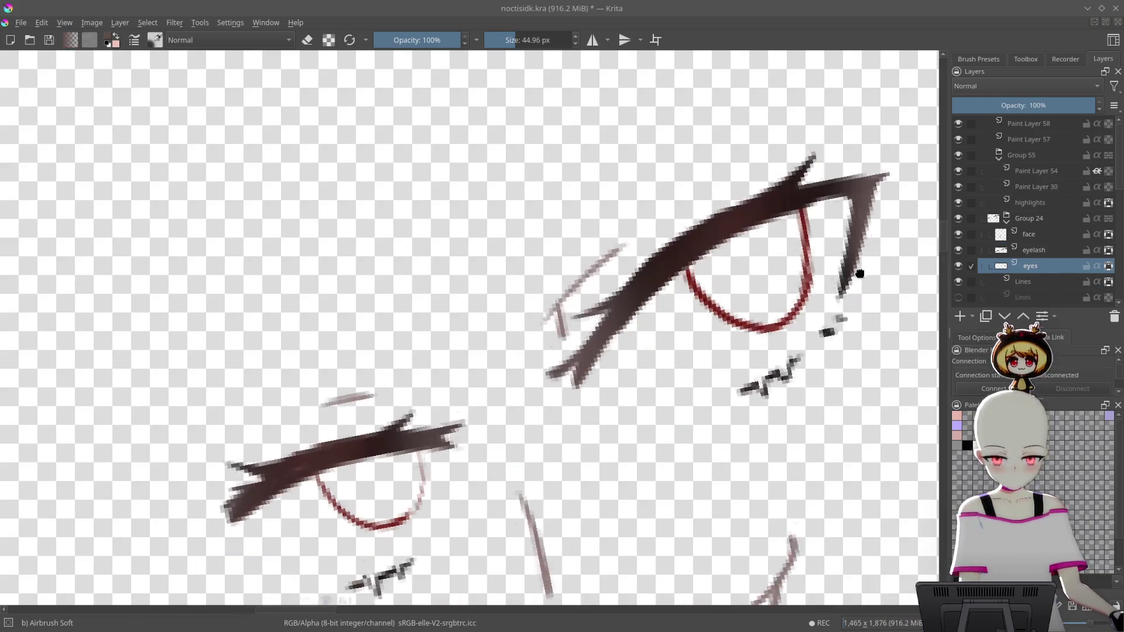
click(1035, 250)
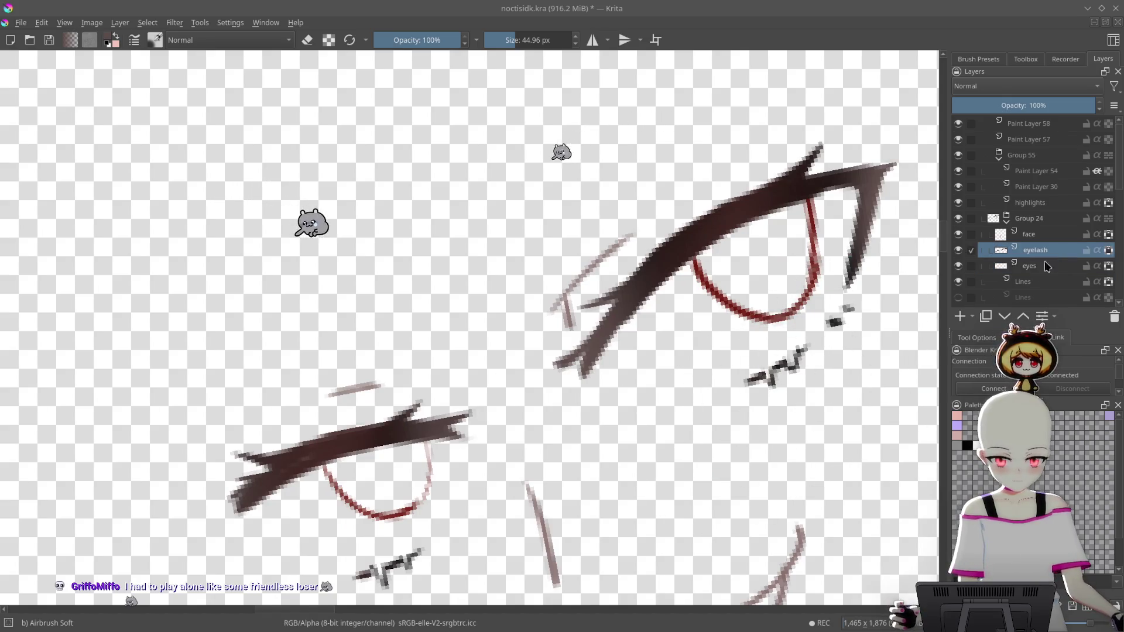
mouse_move(857, 332)
mouse_down()
mouse_move(732, 396)
mouse_move(810, 258)
mouse_move(585, 451)
mouse_move(866, 382)
mouse_move(831, 410)
mouse_up()
scroll(584, 451, down, 3)
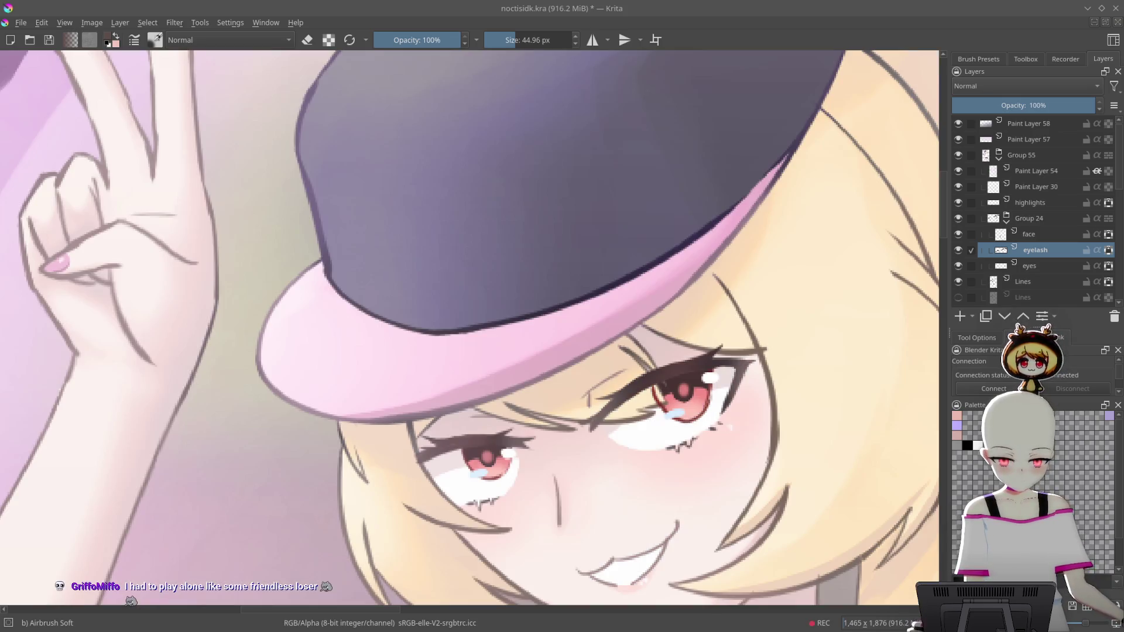
Zoom out to the whole illustration and dim the Paint Layer 57 glow to about 30% opacity
mouse_move(883, 418)
mouse_down()
mouse_move(845, 454)
mouse_move(832, 408)
mouse_move(759, 409)
mouse_up()
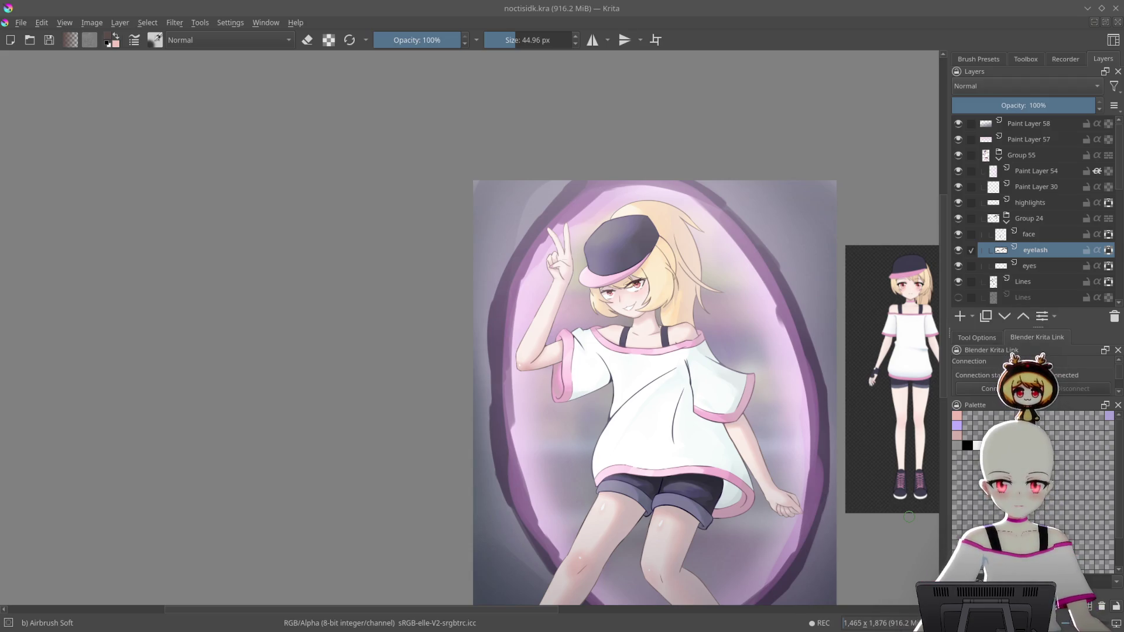
scroll(755, 454, up, 5)
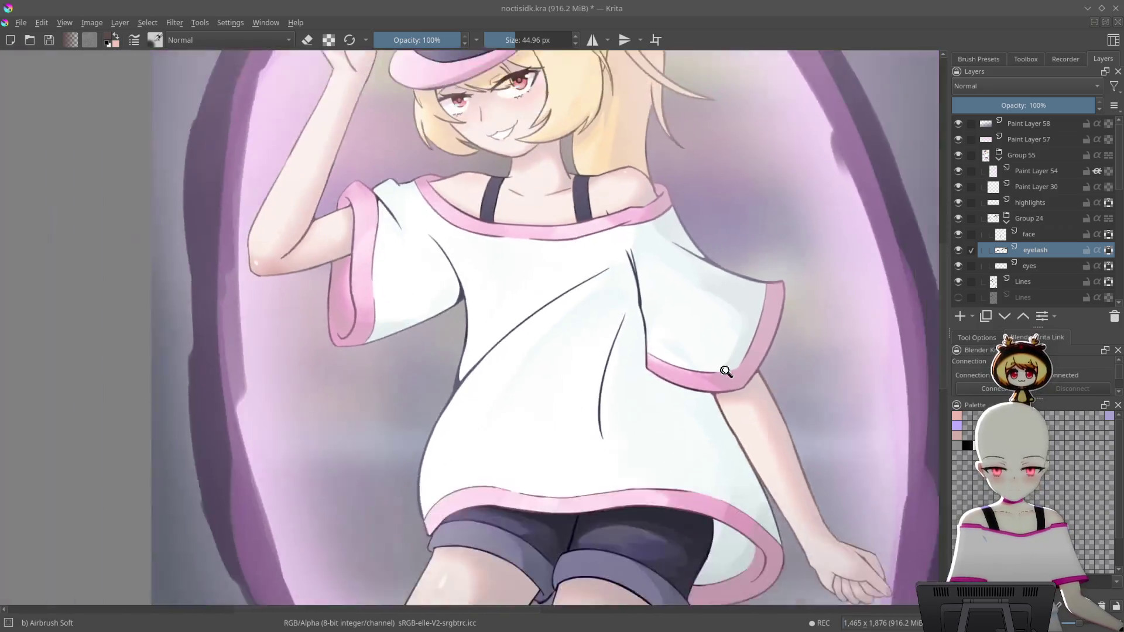
scroll(726, 372, down, 5)
drag(761, 374, 811, 362)
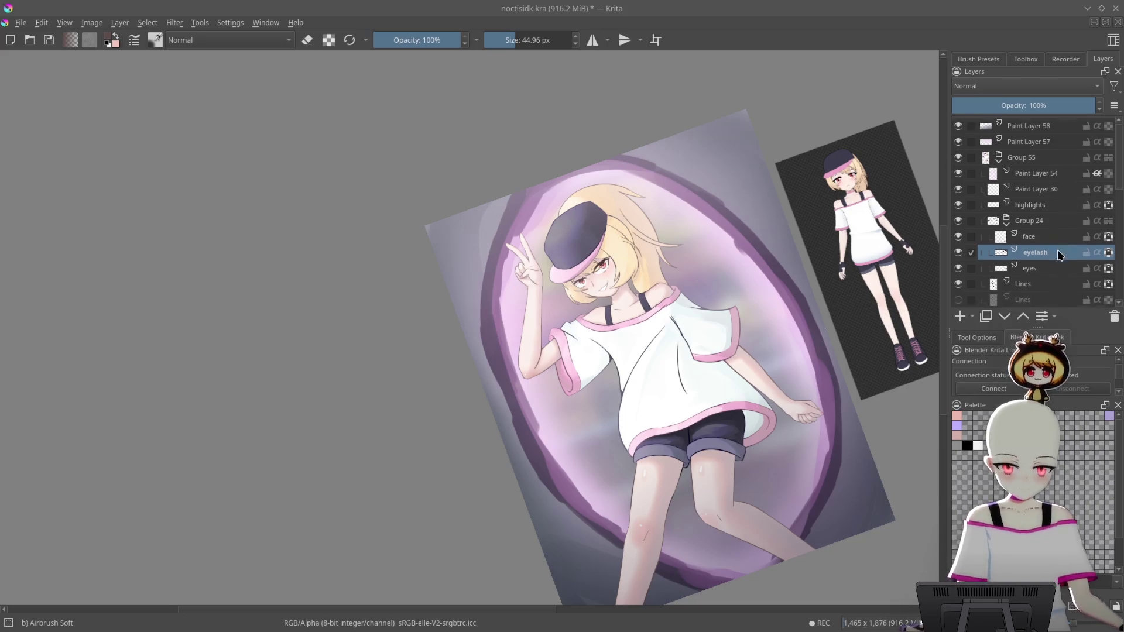
click(958, 145)
click(958, 145)
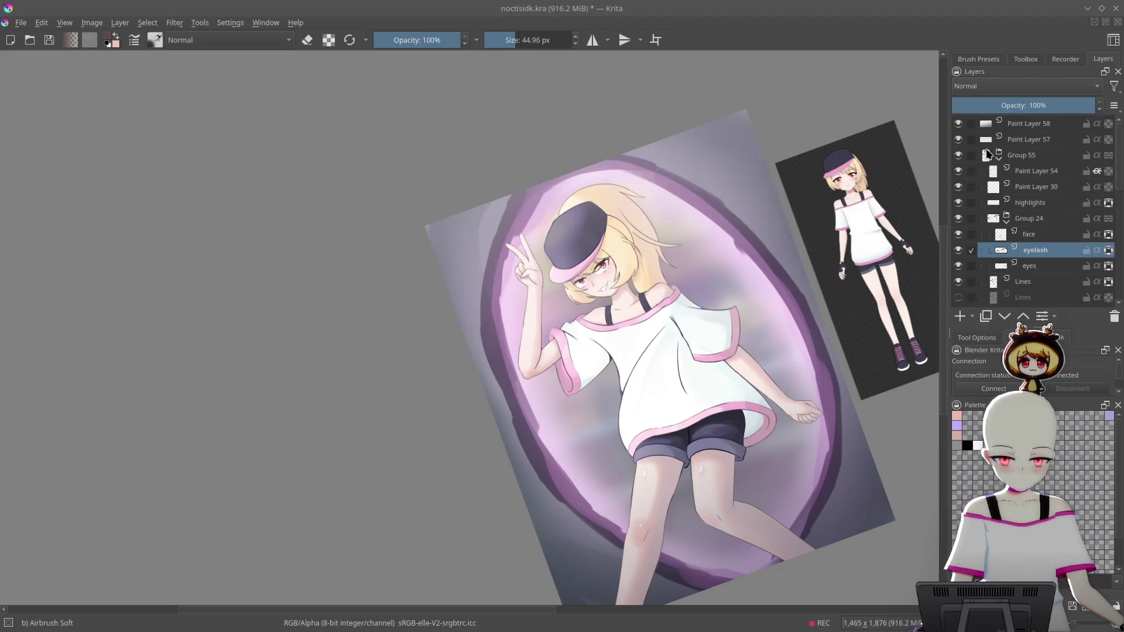
click(1038, 140)
click(995, 105)
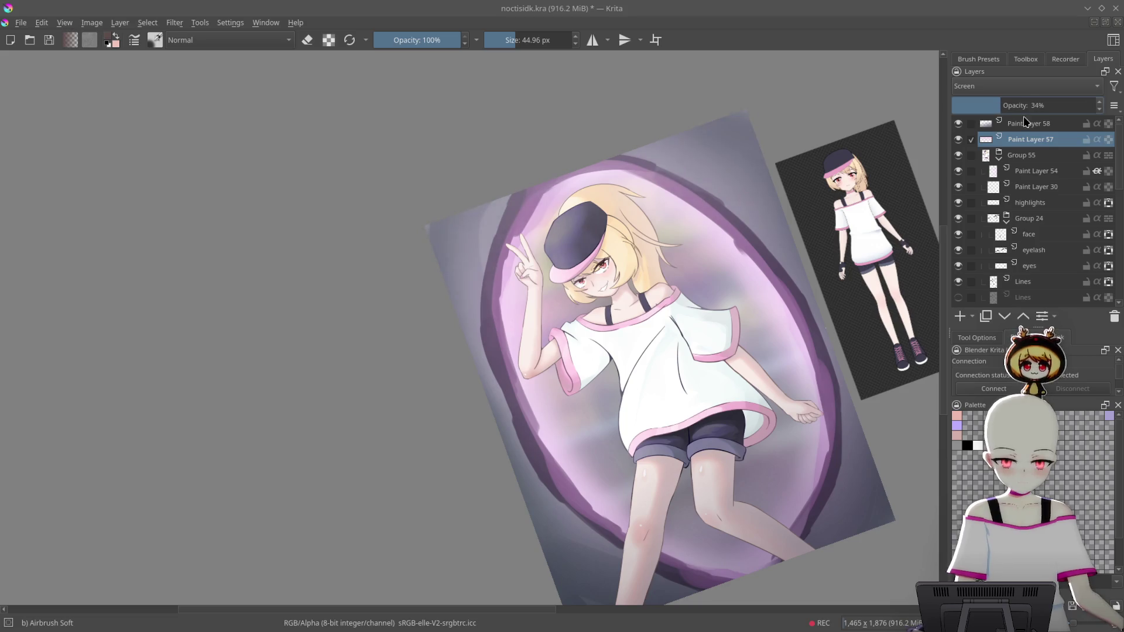
Reduce the Paint Layer 54 glow's opacity to about 33%
click(1037, 170)
click(957, 171)
click(958, 171)
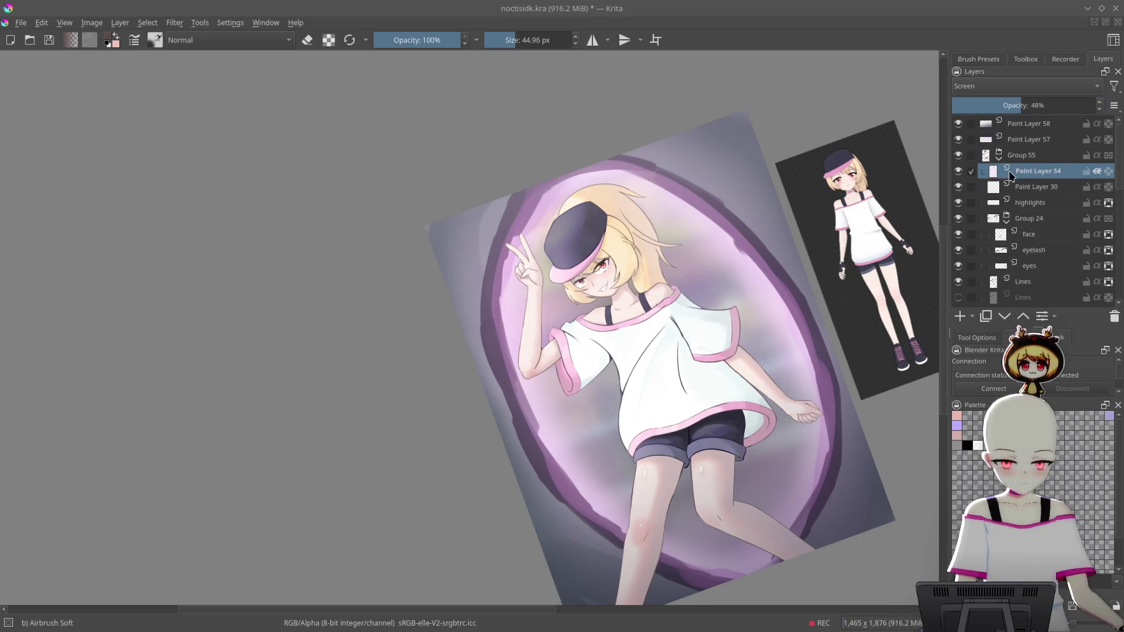
drag(1021, 108, 997, 110)
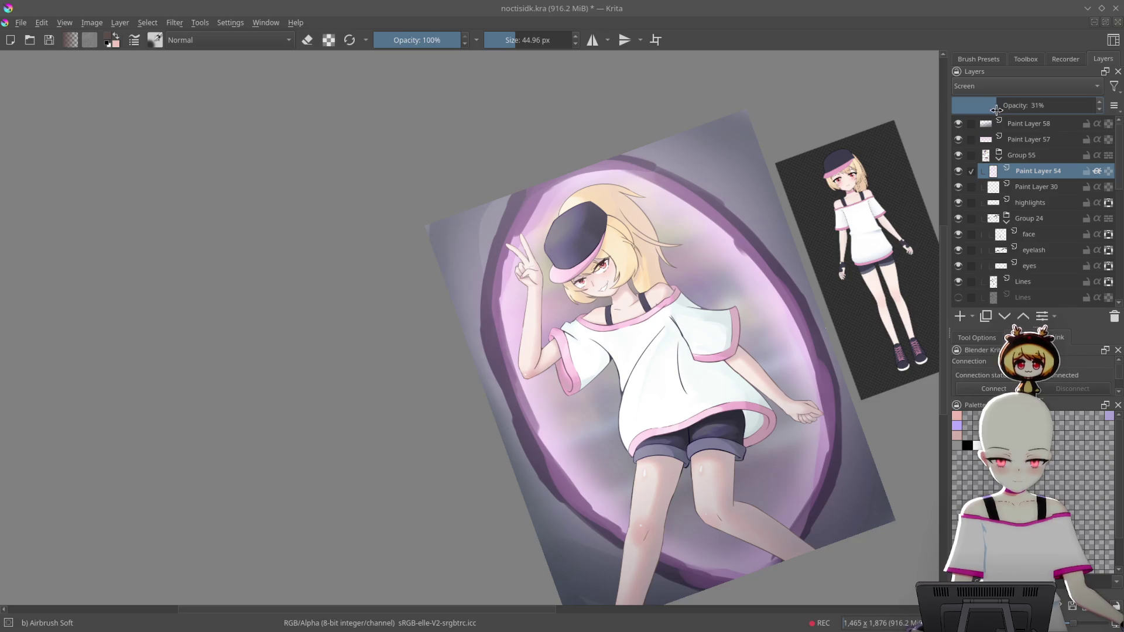
Reset the view upright, then duplicate the Lines layer with Ctrl+J
key(5)
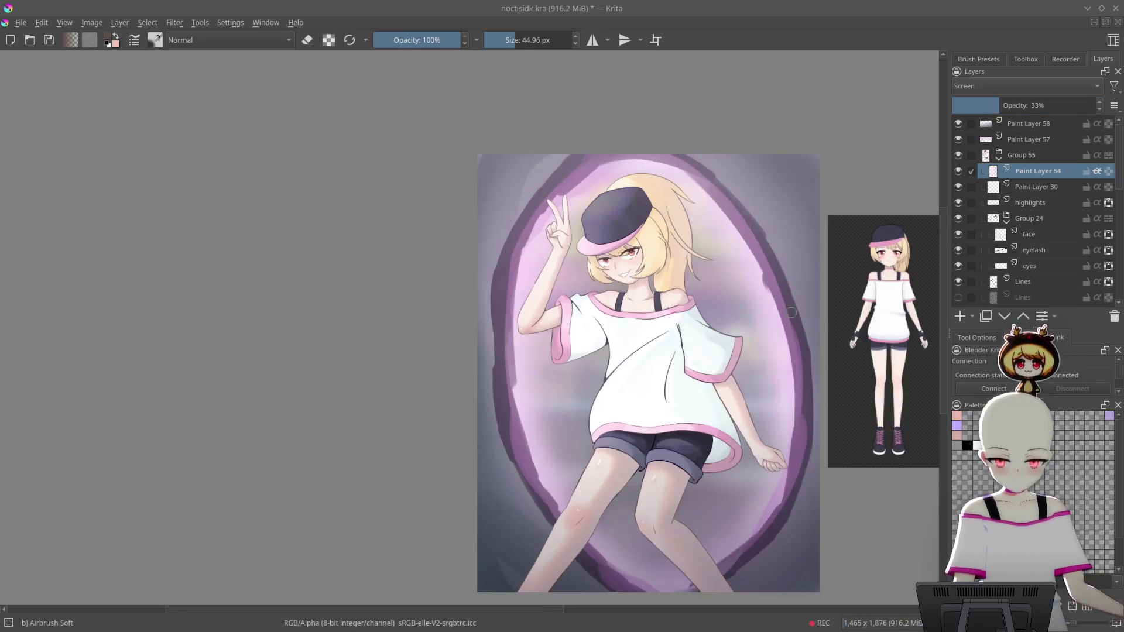
ctrl+click(789, 353)
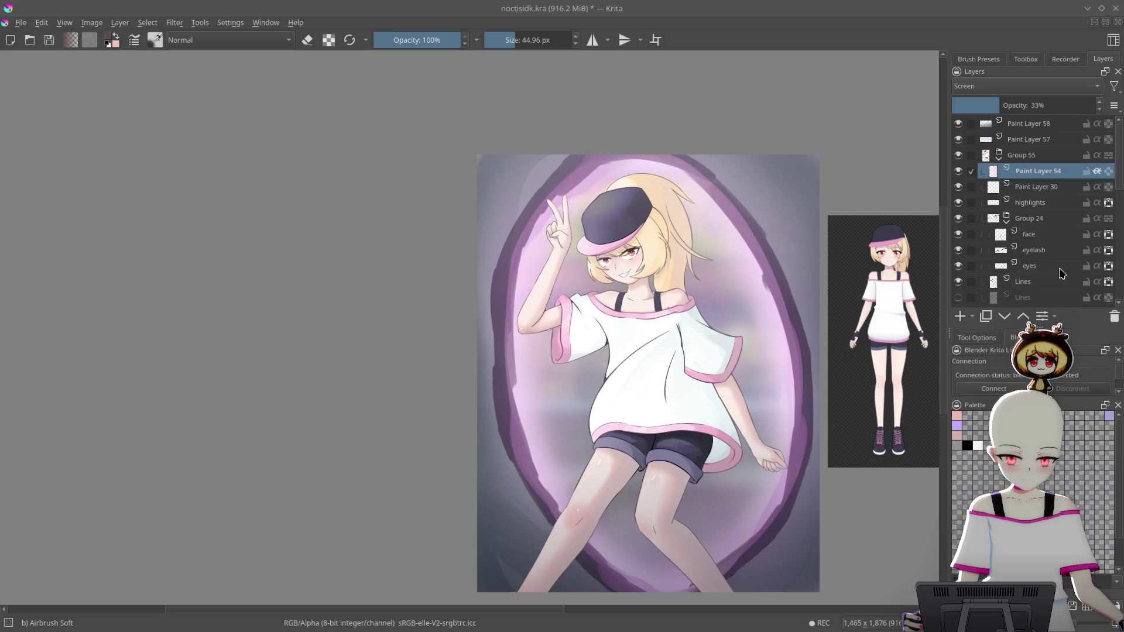
scroll(1060, 273, down, 1)
click(1040, 236)
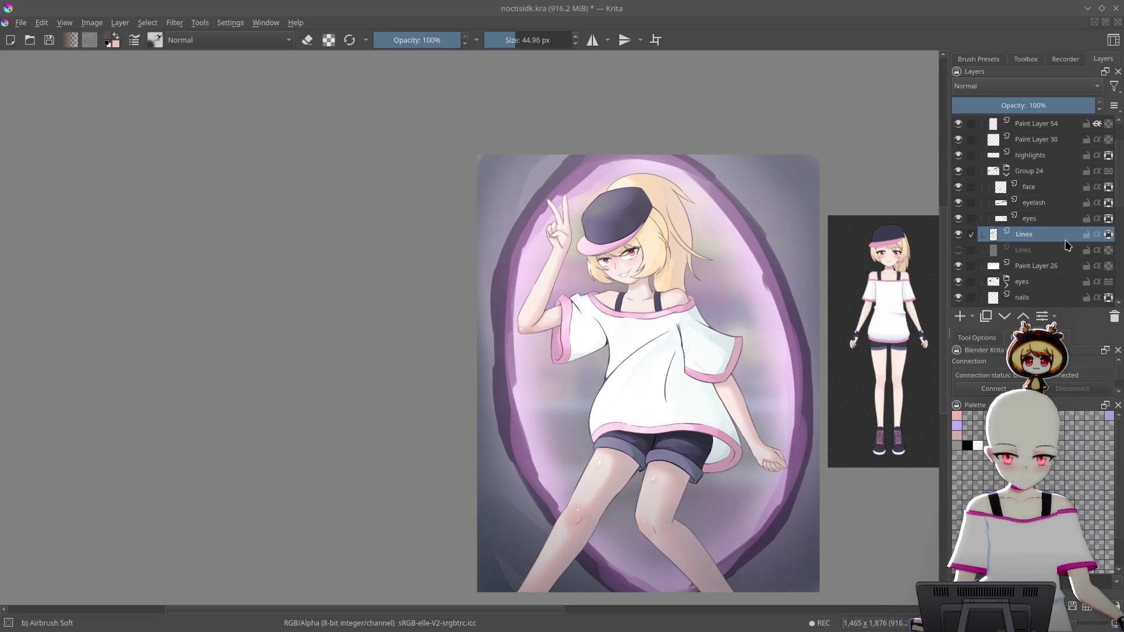
key(ctrl+j)
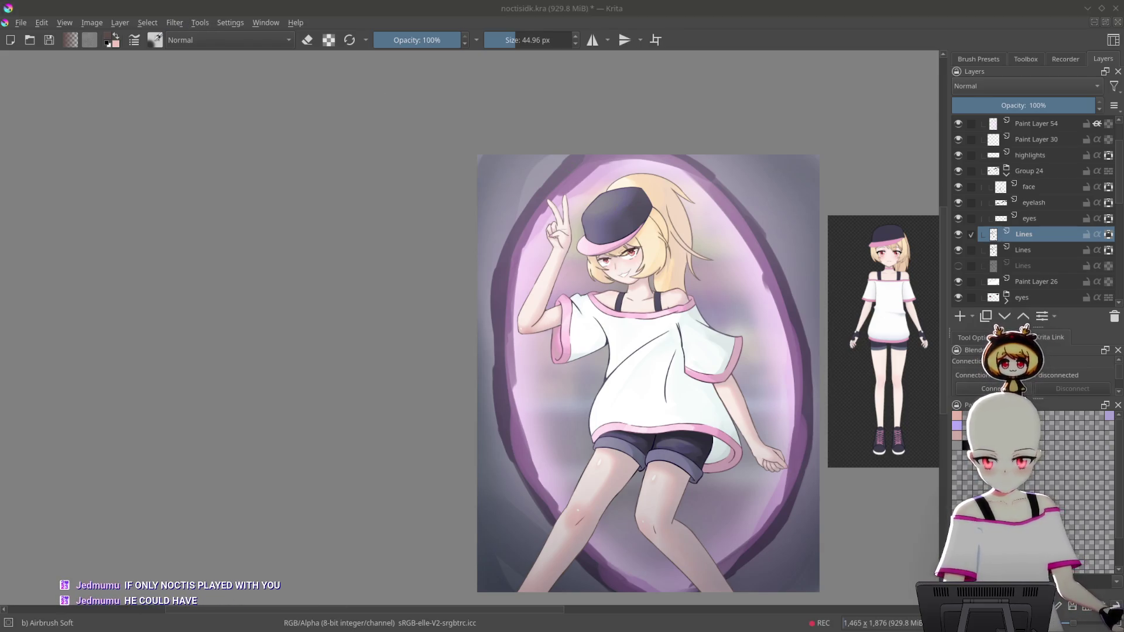
Sample a colour near the shirt collar and browse the Filters menu without applying one
scroll(673, 305, up, 5)
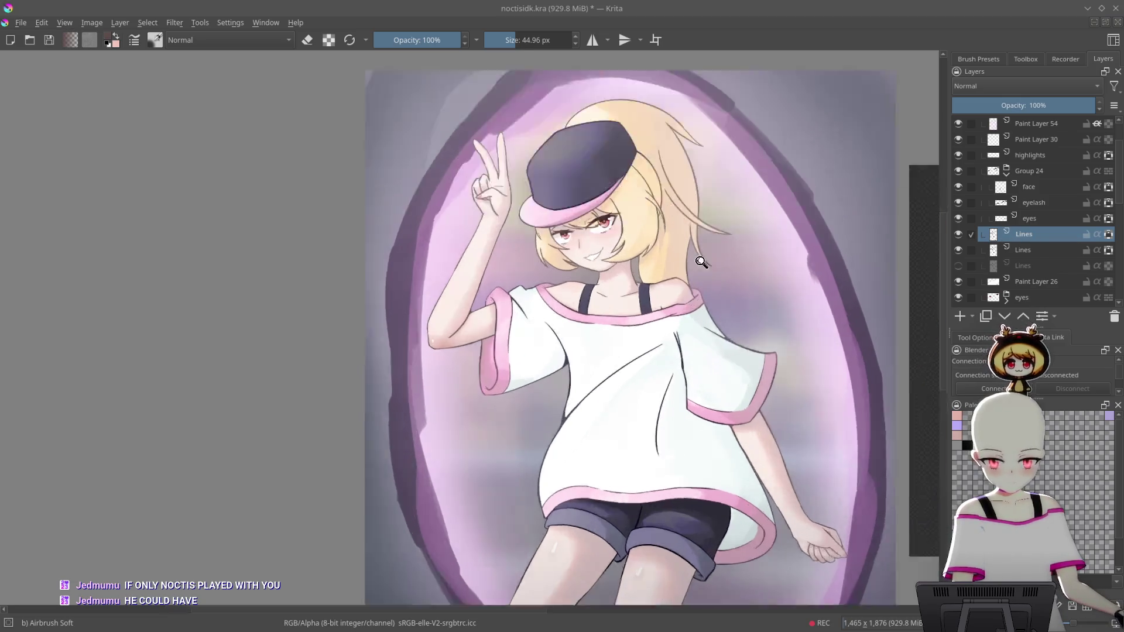
drag(742, 370, 872, 322)
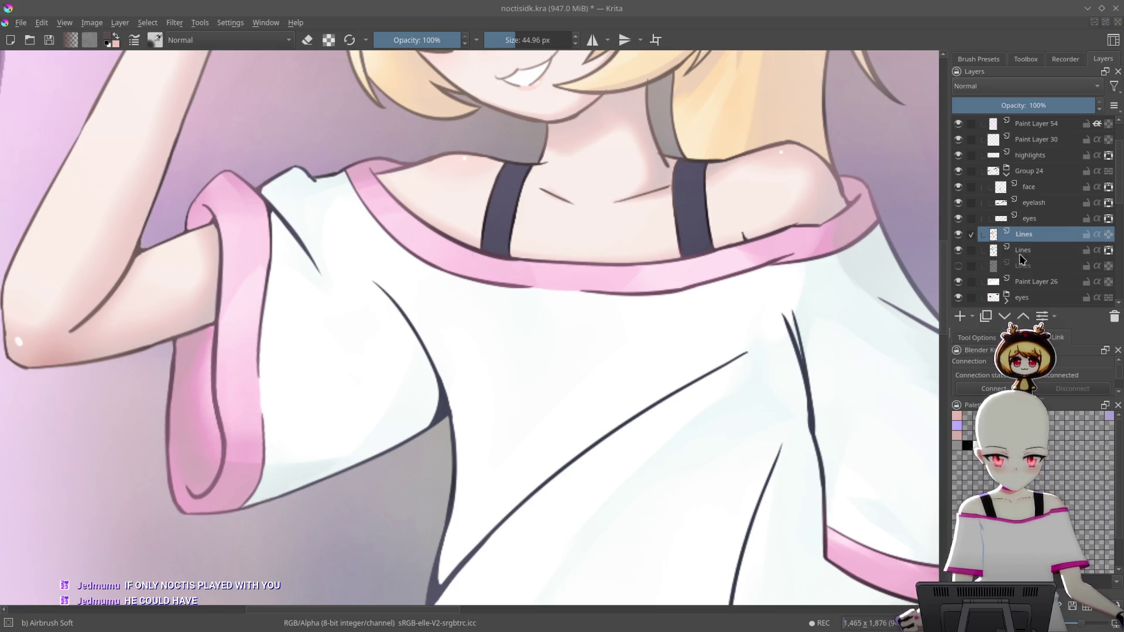
ctrl+click(833, 301)
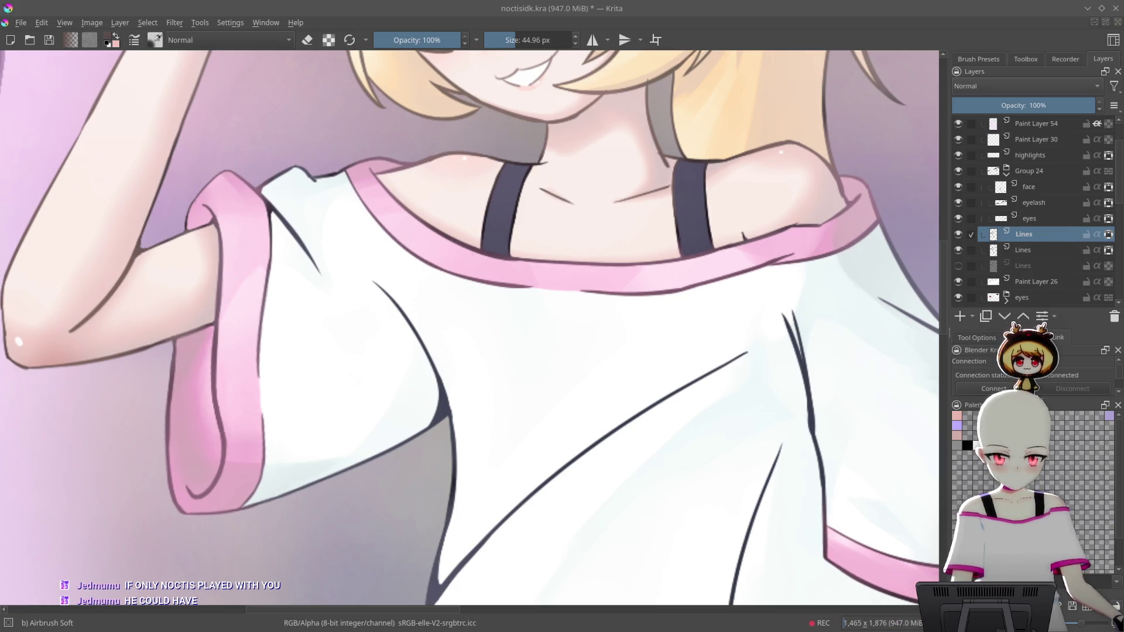
click(175, 23)
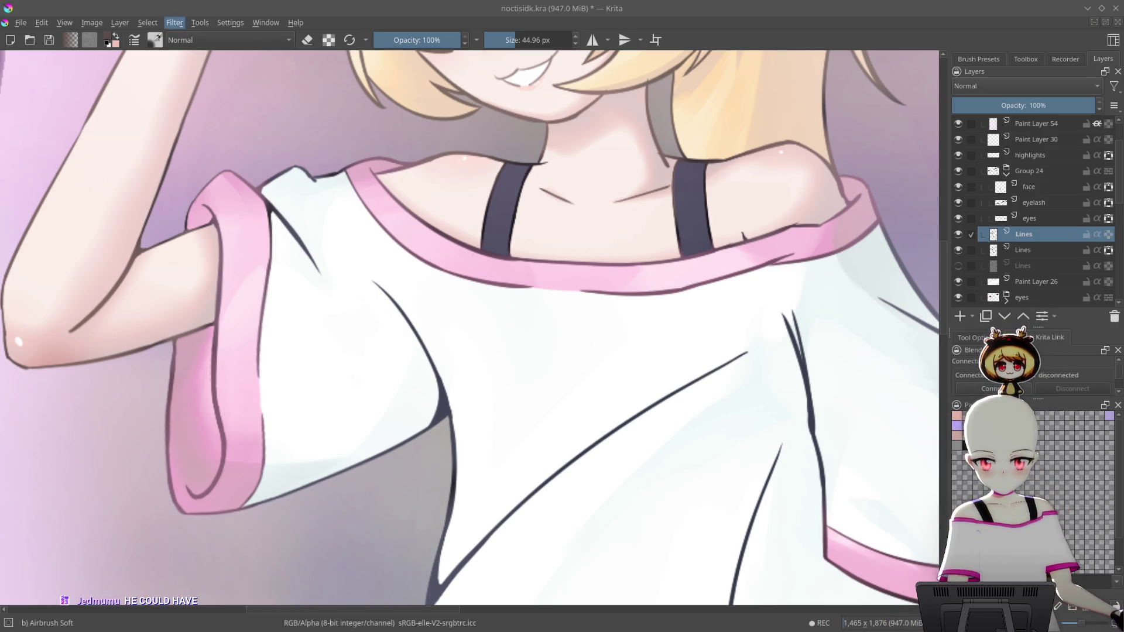
key(Escape)
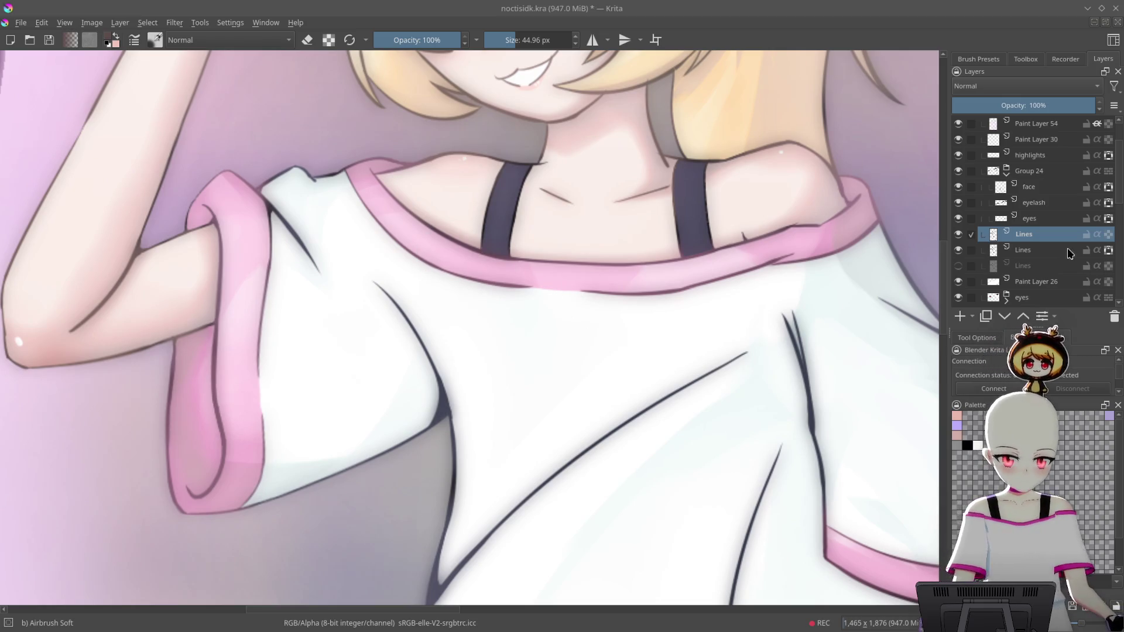
Set the duplicated Lines layer to Multiply blending at 70% opacity
click(1062, 248)
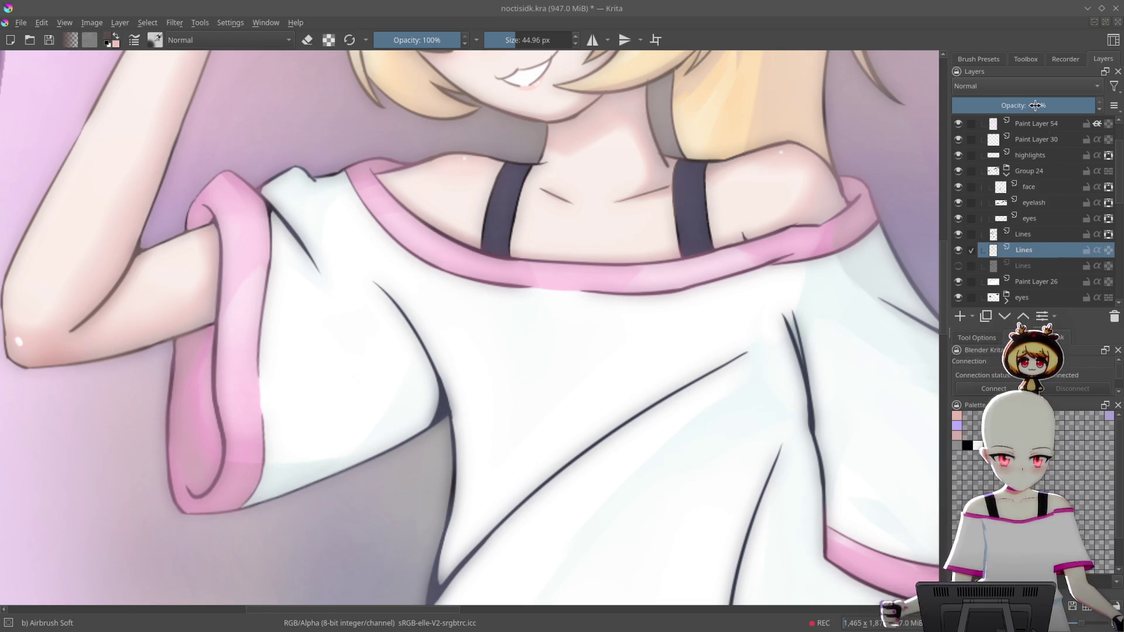
key(alt+shift+m)
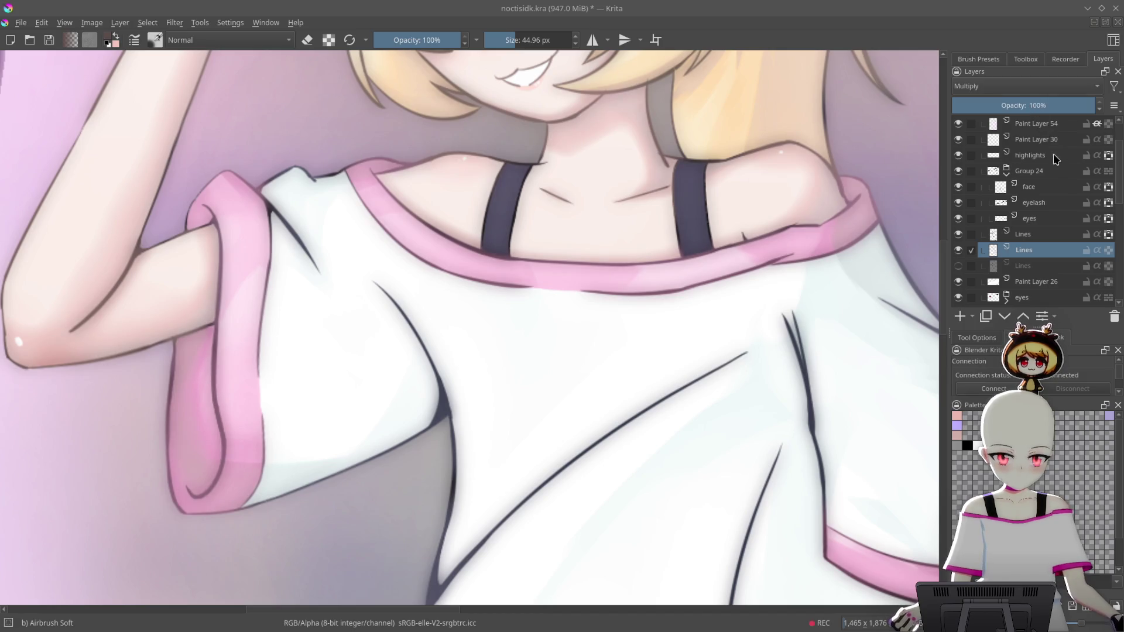
click(1031, 105)
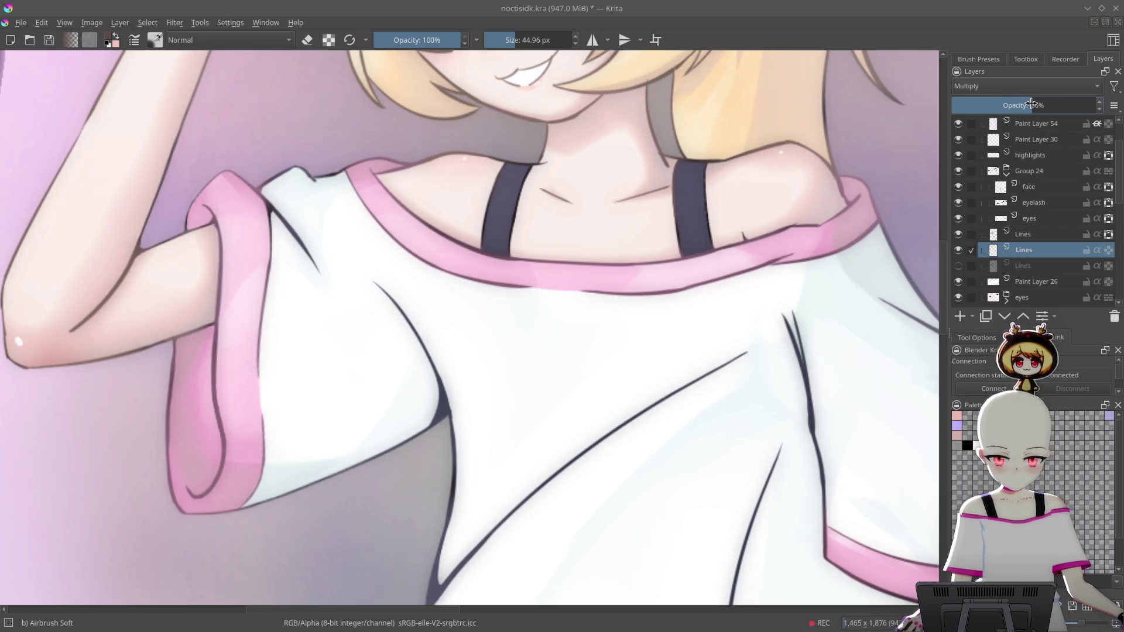
drag(1075, 104, 1032, 107)
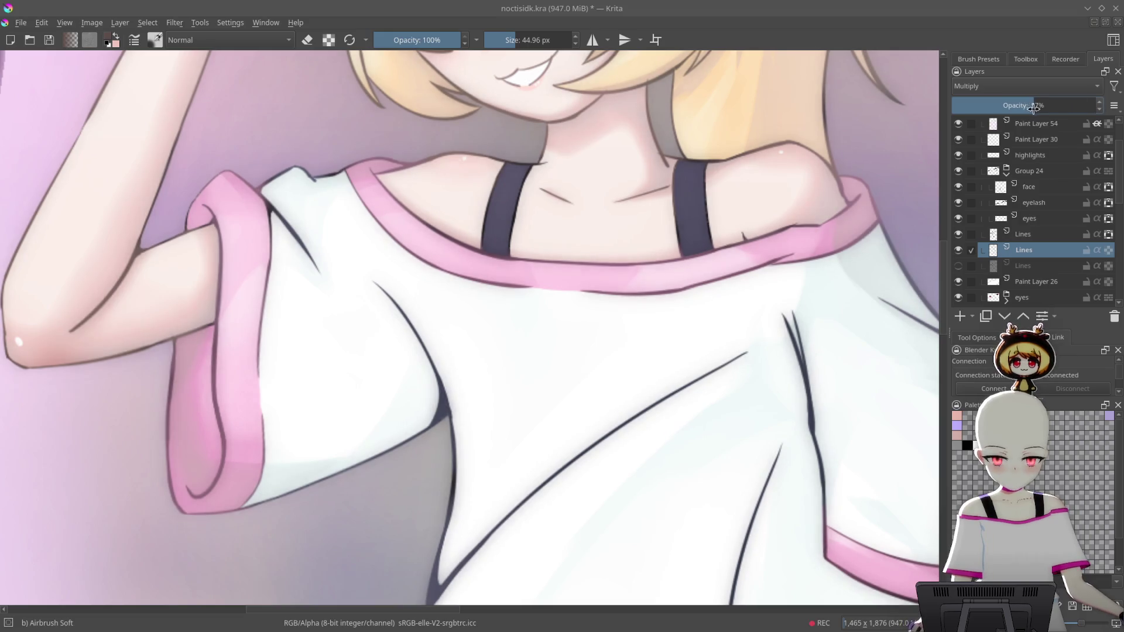
scroll(785, 271, down, 3)
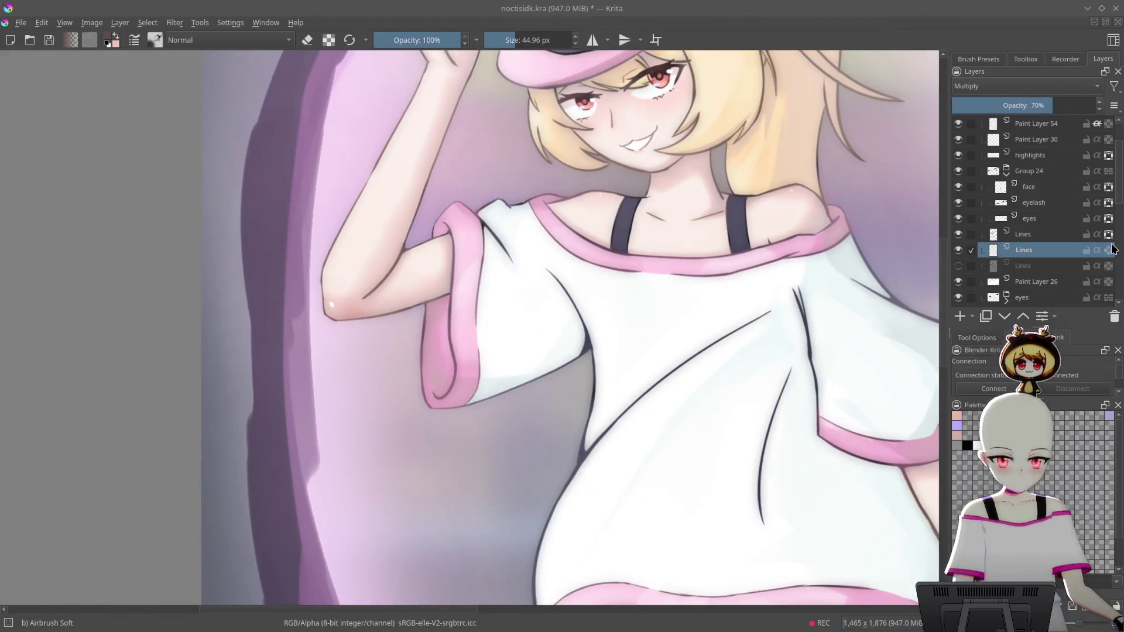
scroll(835, 363, down, 5)
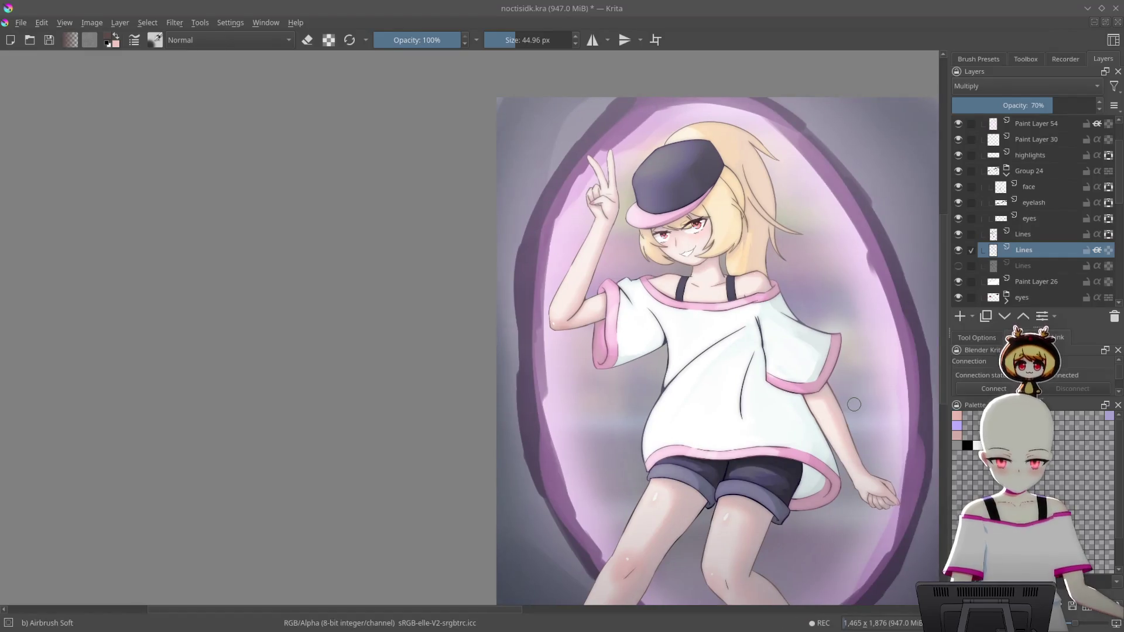
scroll(852, 336, down, 2)
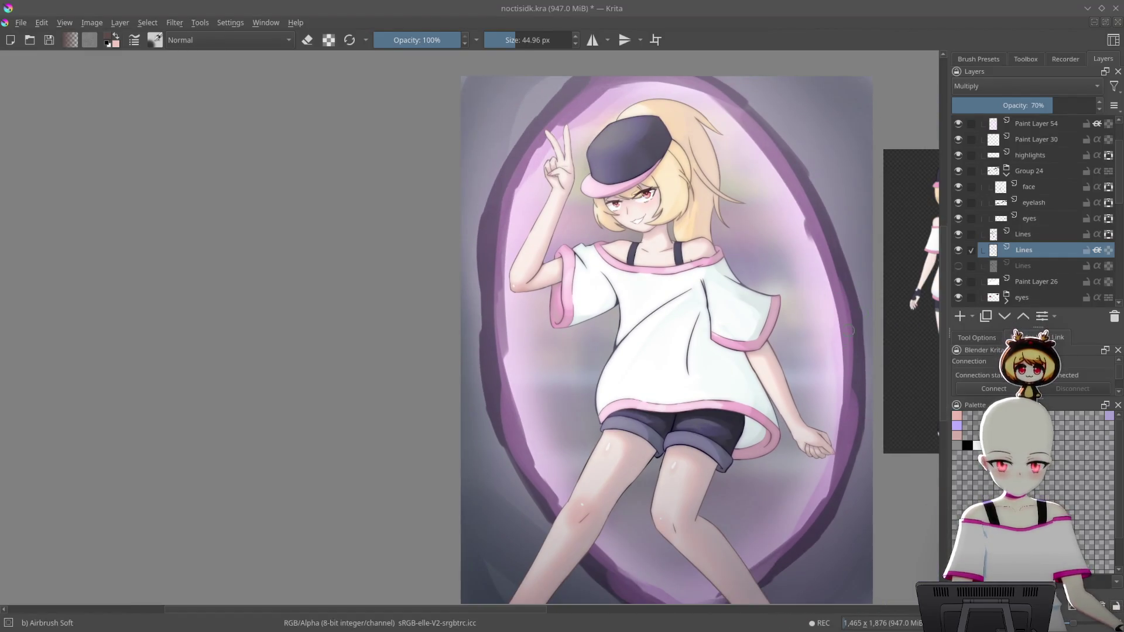
scroll(1025, 207, up, 3)
mouse_move(934, 299)
mouse_down()
mouse_move(790, 275)
mouse_move(744, 286)
mouse_move(813, 141)
mouse_move(797, 249)
mouse_up()
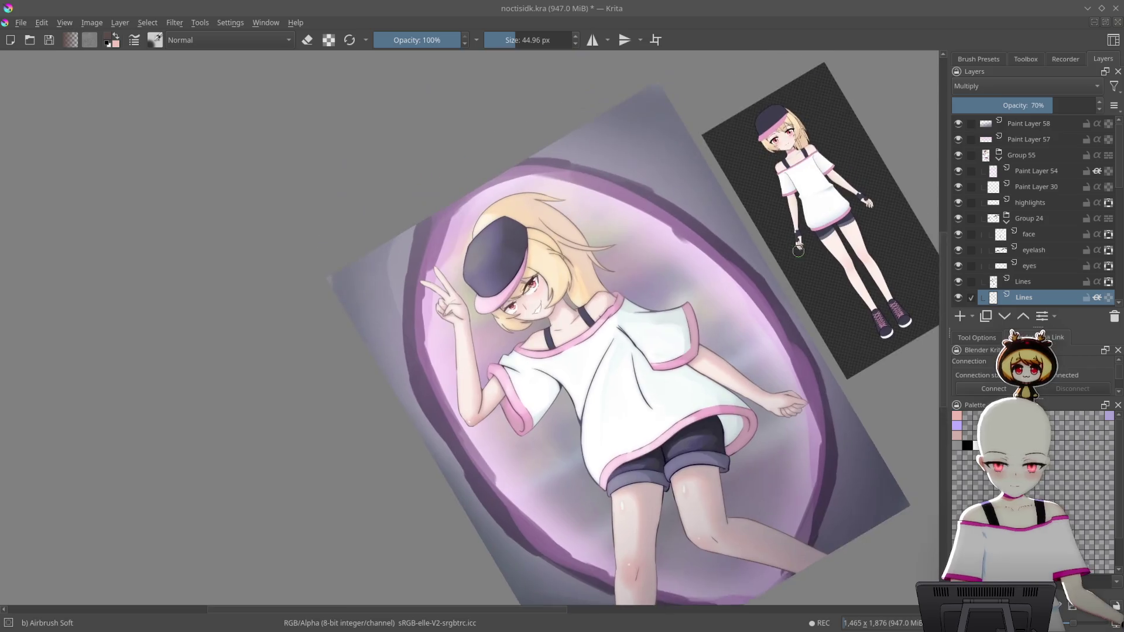
key(5)
mouse_move(792, 437)
mouse_down()
mouse_move(740, 258)
mouse_move(825, 238)
mouse_up()
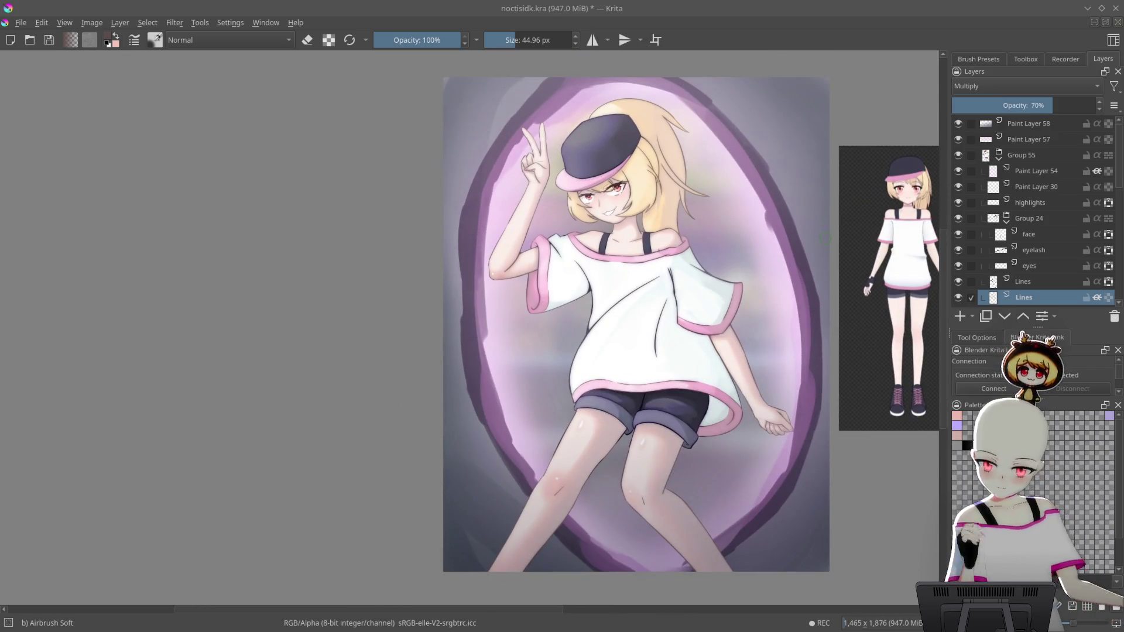
scroll(740, 459, up, 5)
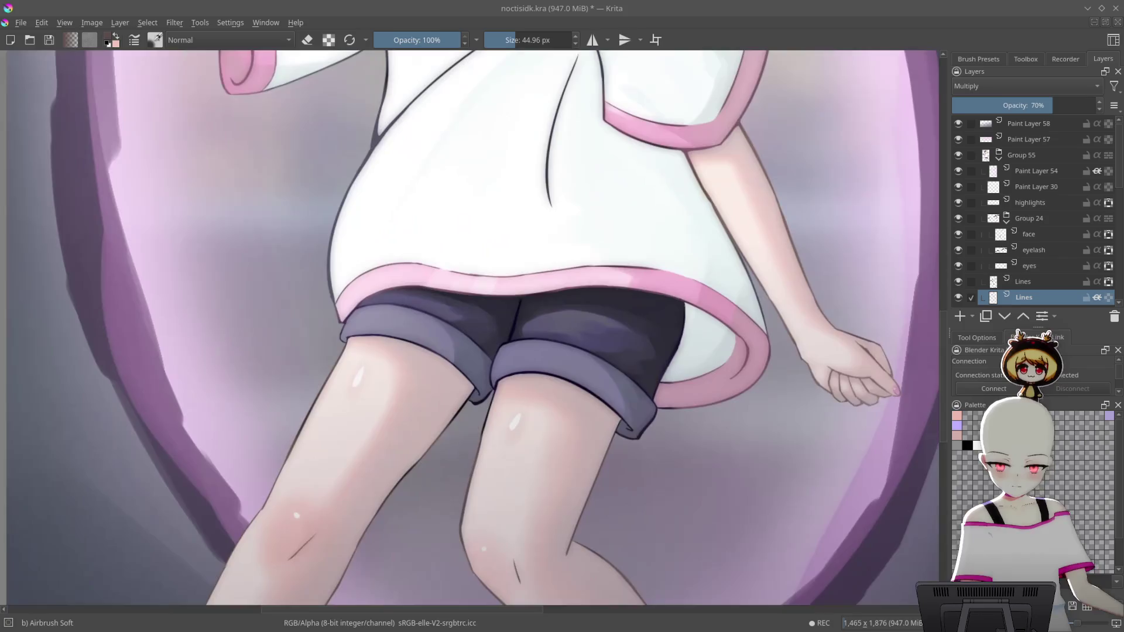
scroll(740, 459, down, 5)
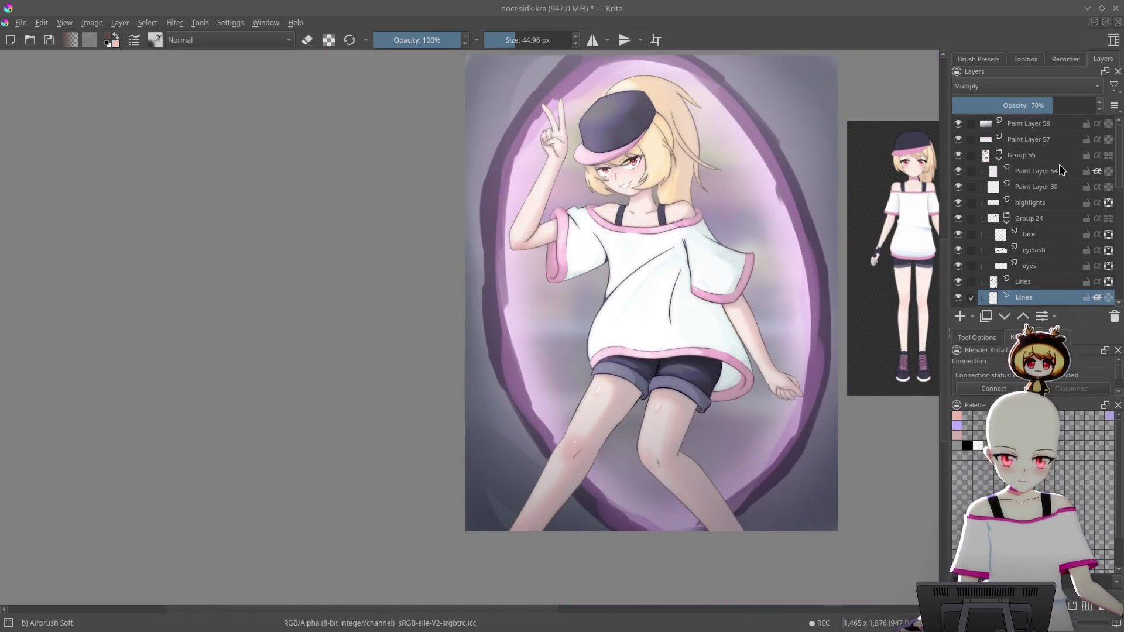
Select the Paint Layer 54 glow layer and enlarge the brush to about 206 px
click(1036, 170)
scroll(801, 252, up, 2)
right_click(793, 315)
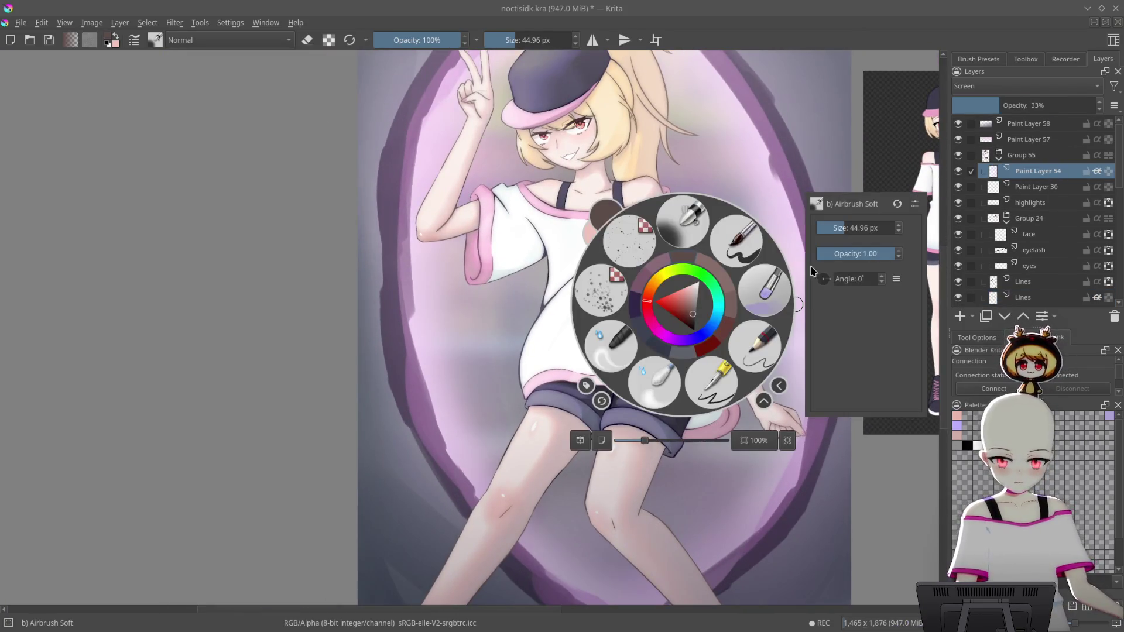
right_click(714, 302)
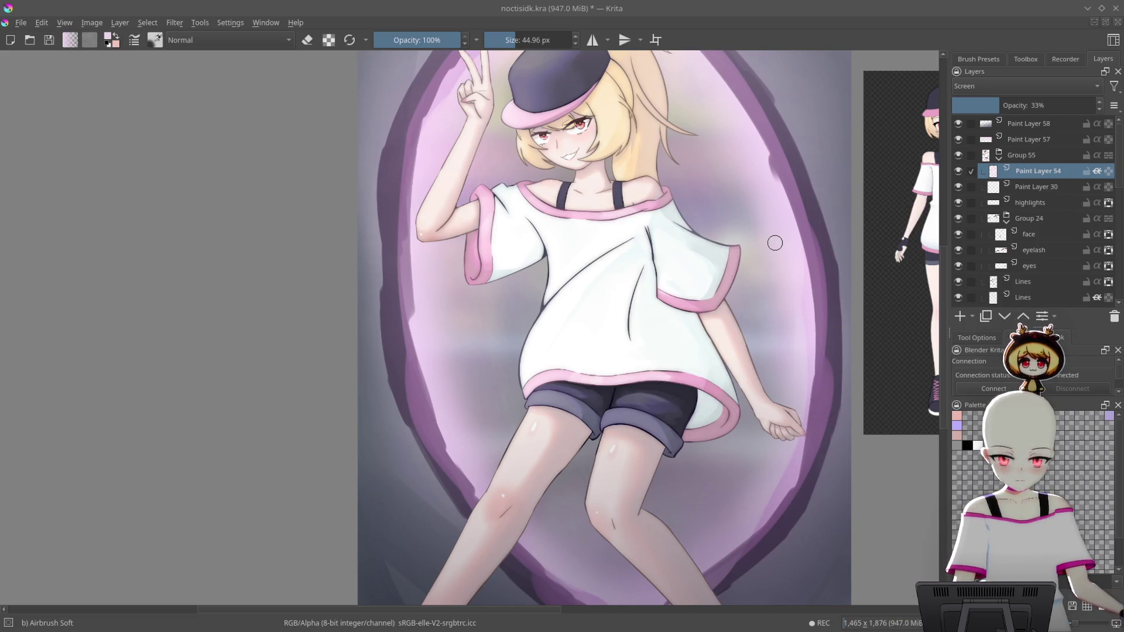
right_click(775, 242)
click(692, 153)
drag(743, 285, 820, 285)
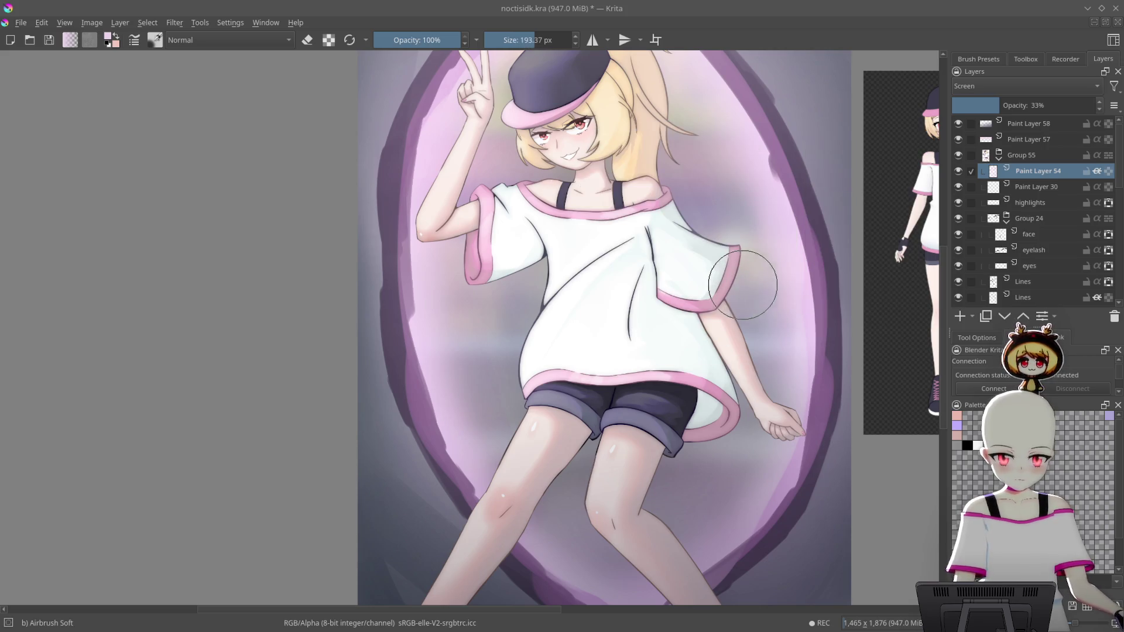
Add a new paint layer, Paint Layer 59, inside Group 55 and shrink the brush slightly
click(1054, 124)
key(Down)
key(Down)
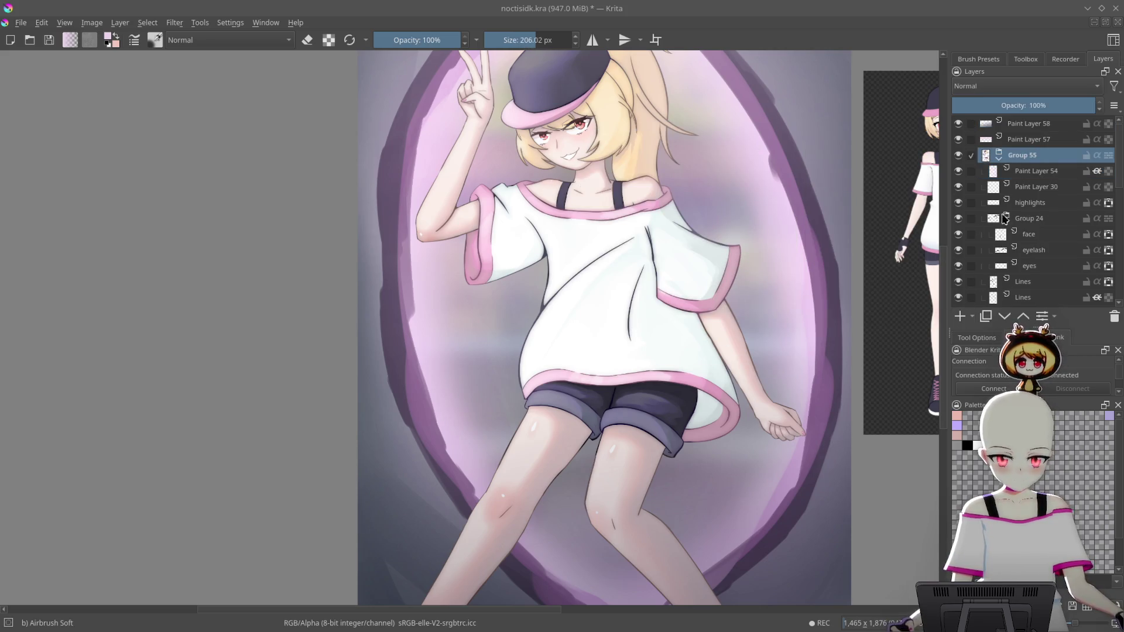
click(960, 317)
scroll(715, 364, up, 2)
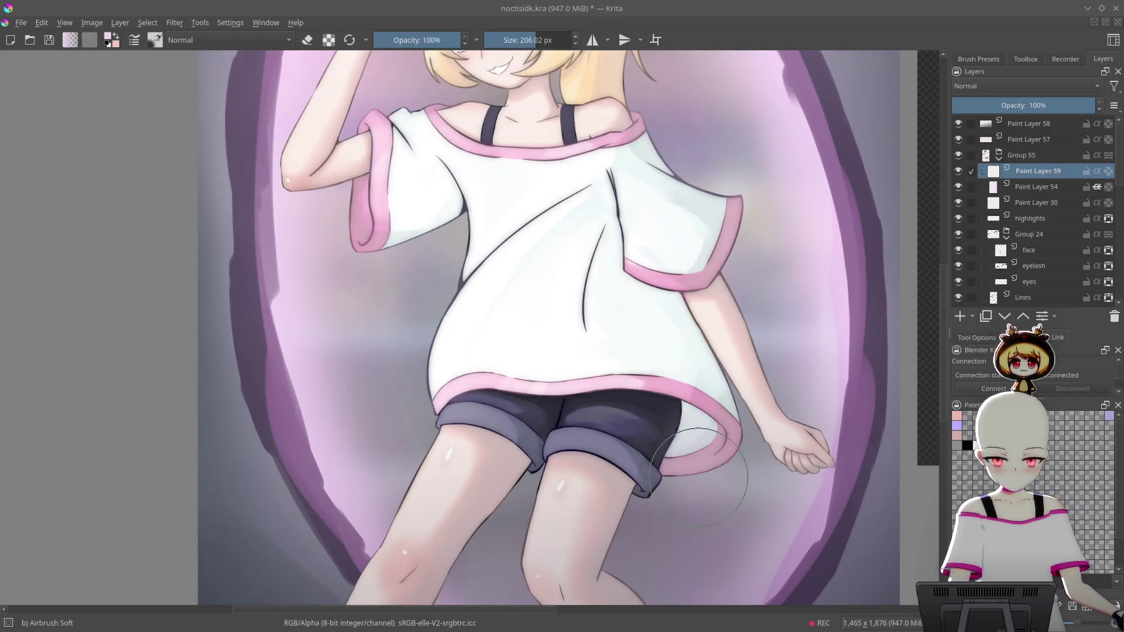
key(bracketleft)
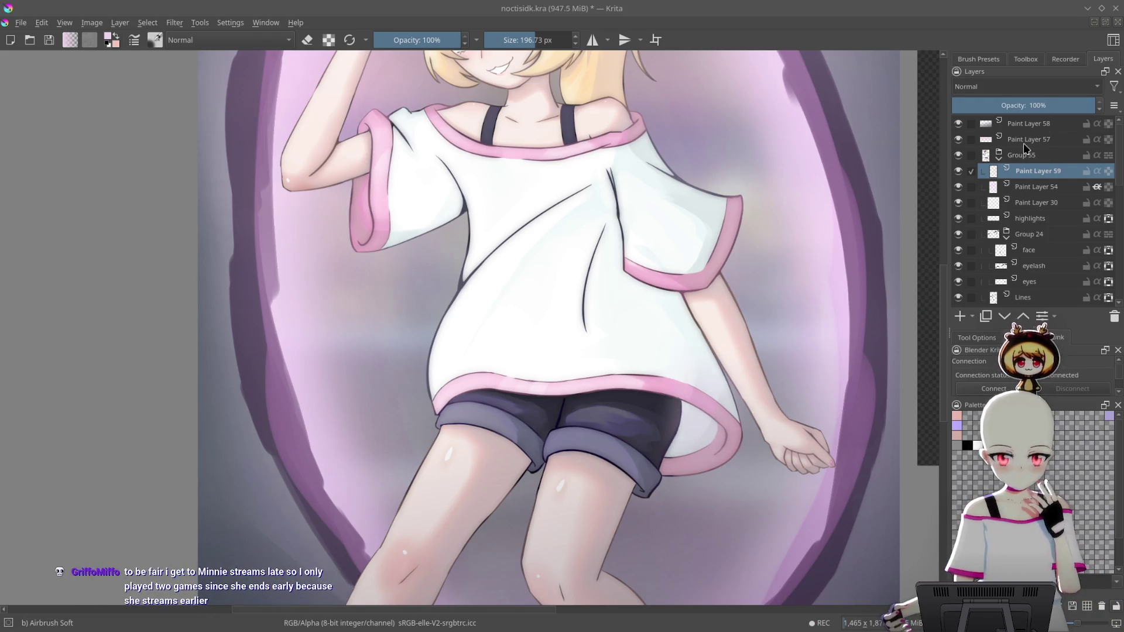
Change Paint Layer 59's blending mode from Normal, via Screen, to Hard Light
click(1024, 87)
click(995, 193)
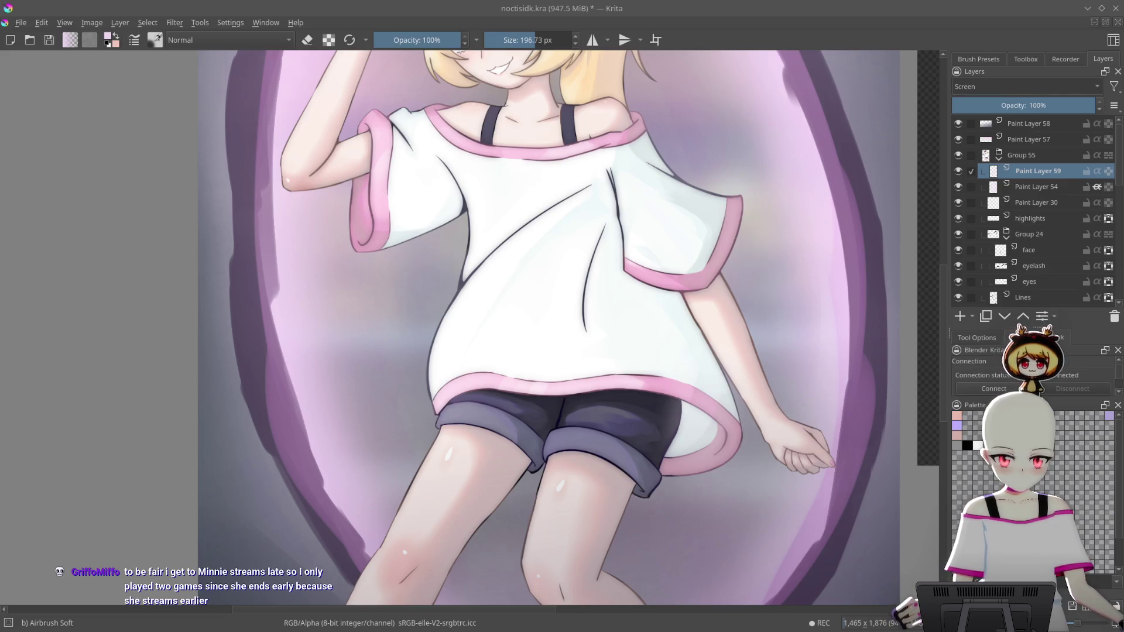
scroll(1042, 84, down, 2)
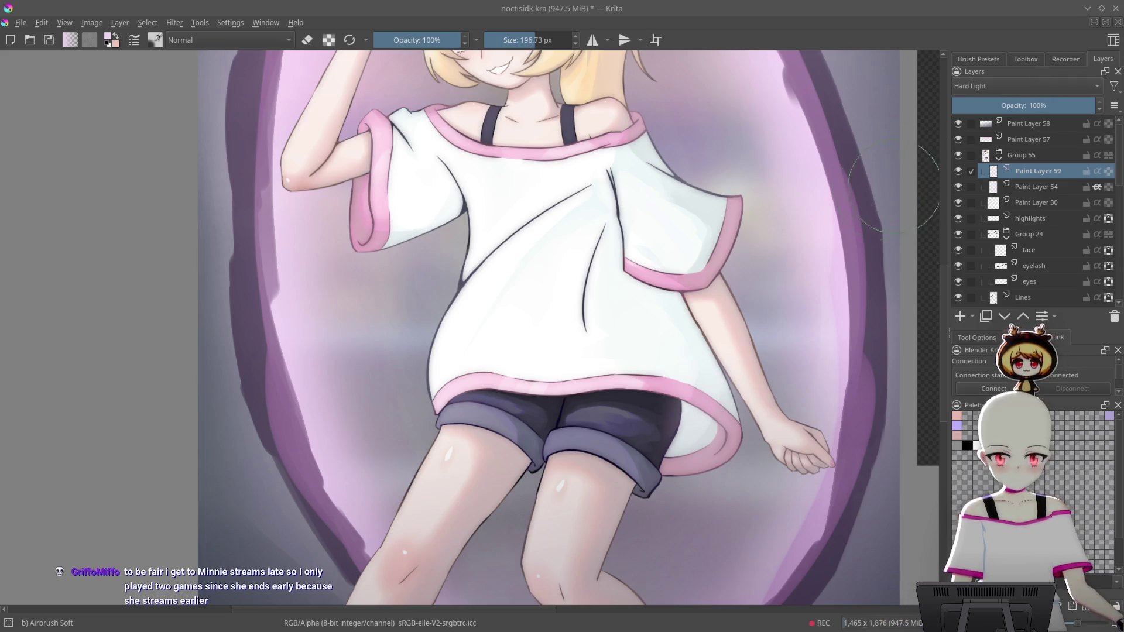
scroll(798, 325, down, 2)
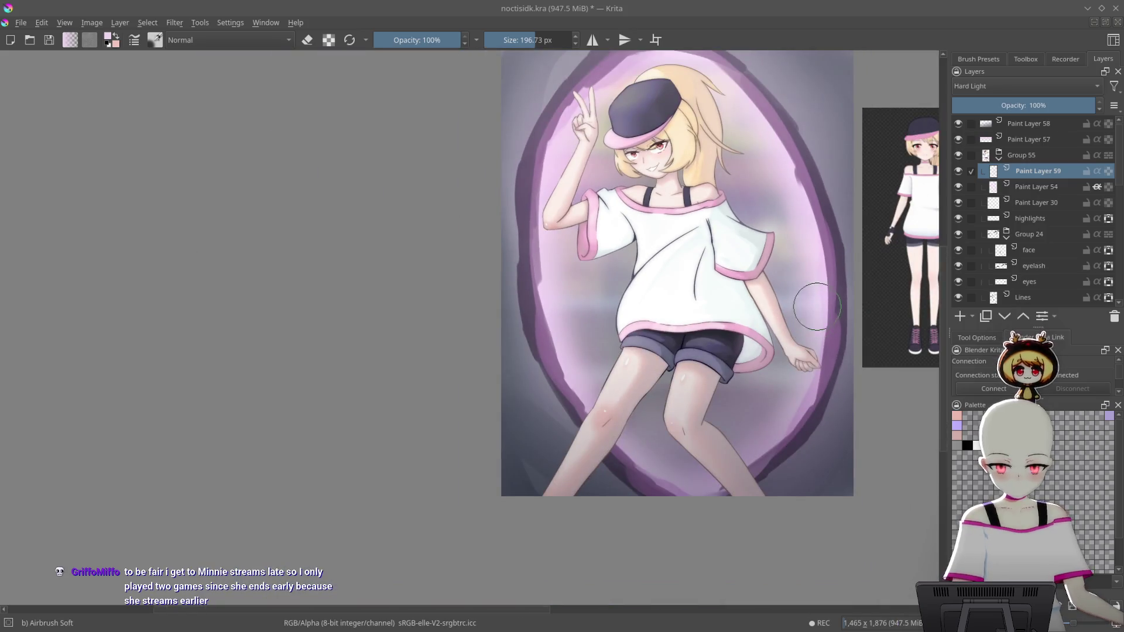
scroll(817, 308, up, 2)
Save the painting with Ctrl+S
key(ctrl+s)
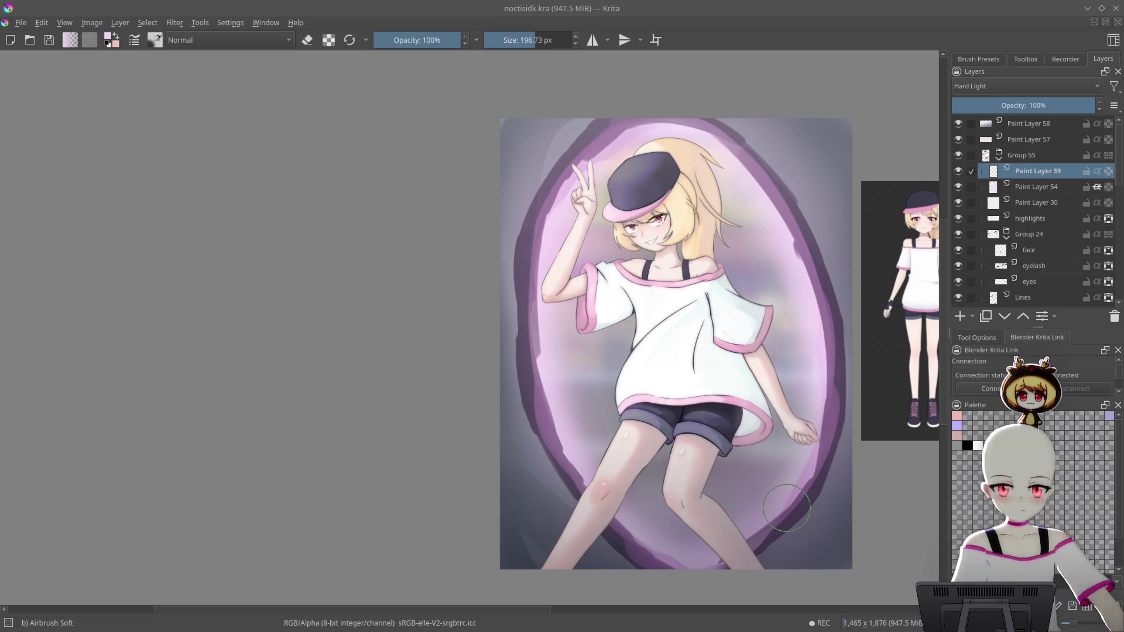
scroll(802, 351, up, 4)
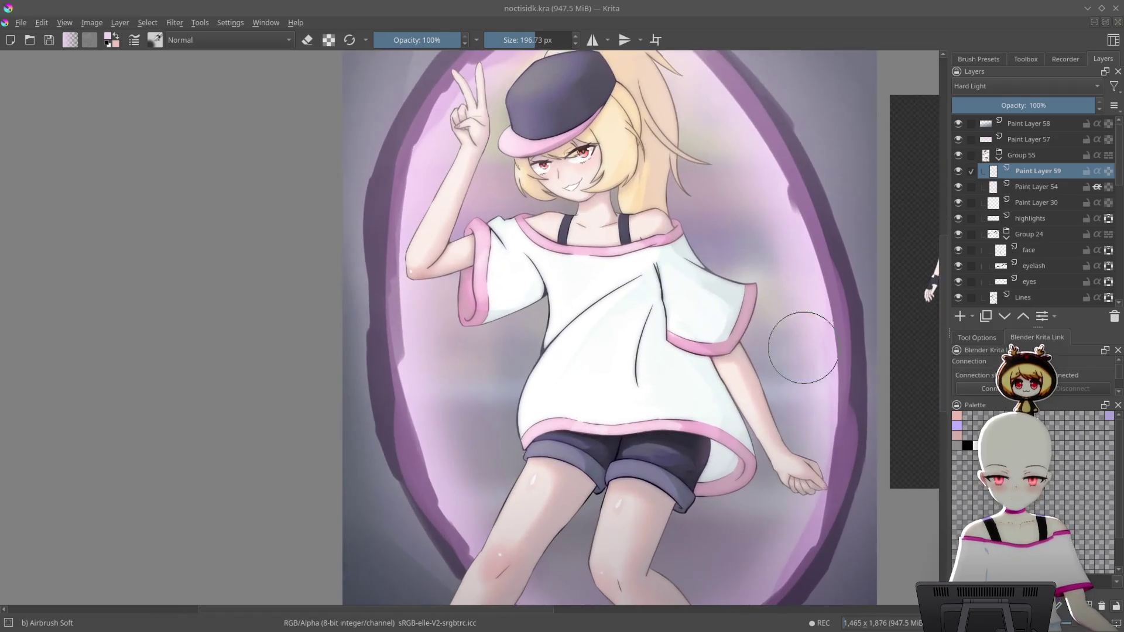
scroll(722, 307, up, 2)
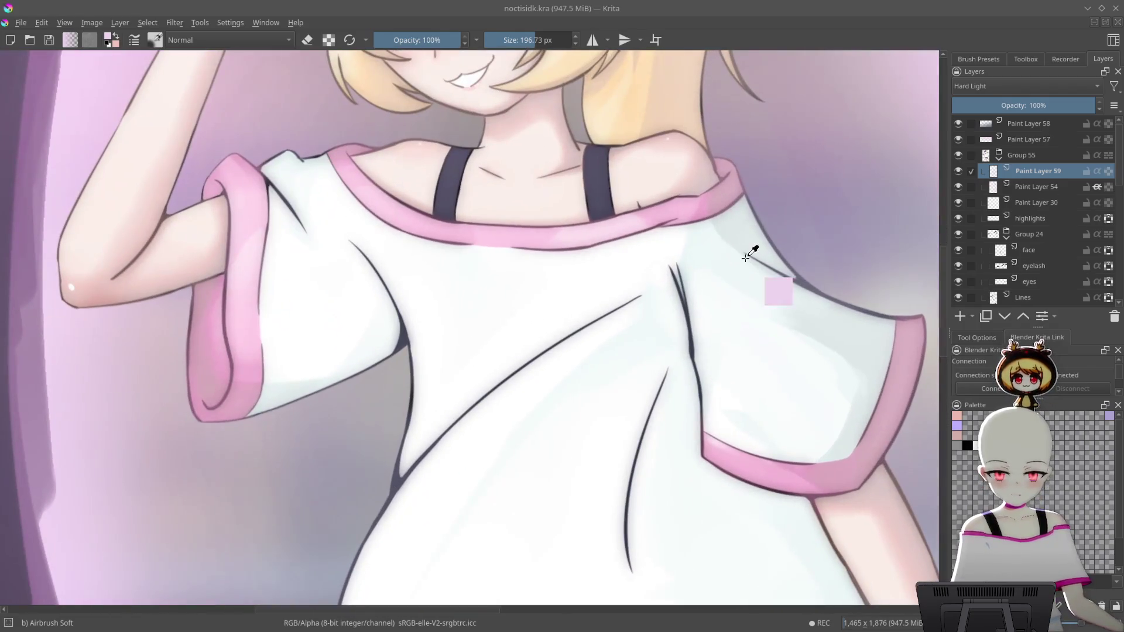
scroll(748, 250, down, 5)
scroll(827, 309, down, 2)
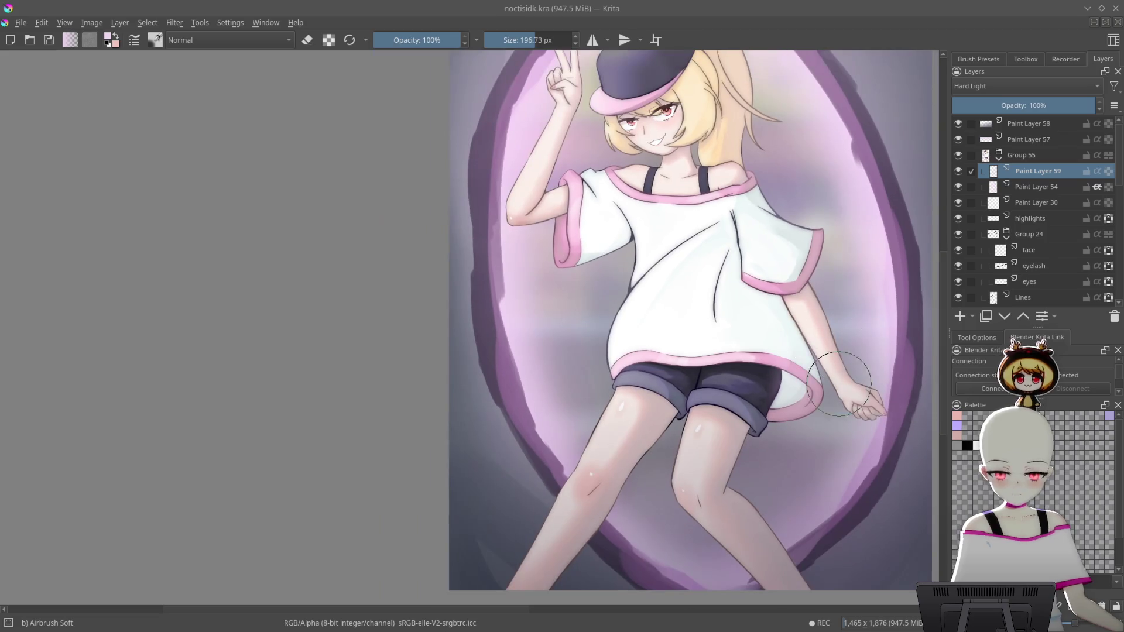
scroll(828, 334, down, 1)
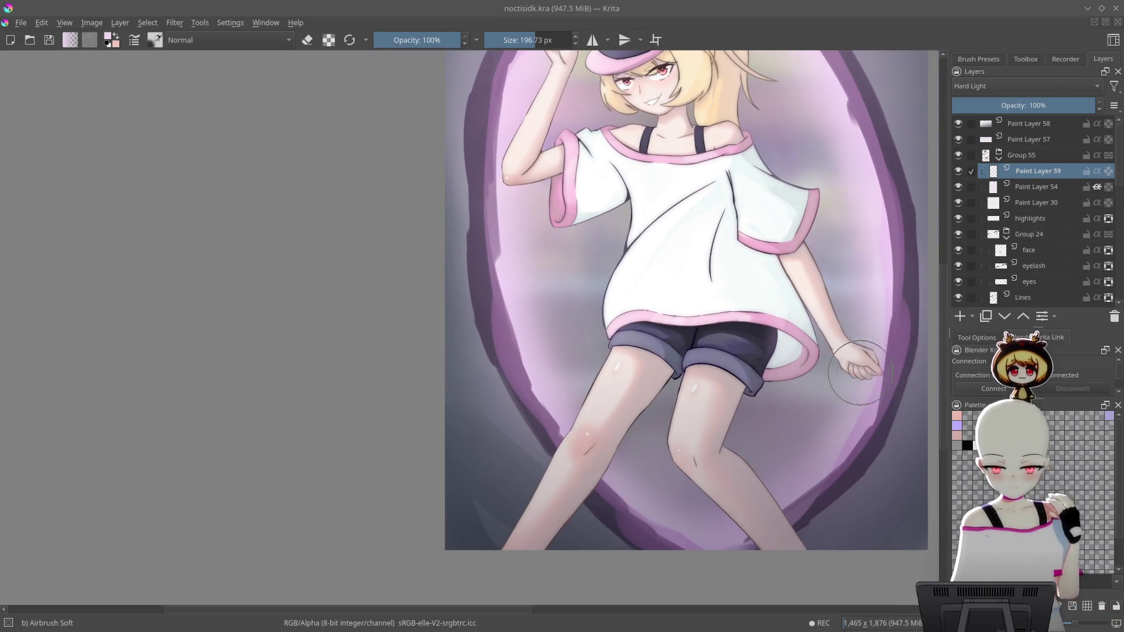
scroll(902, 427, down, 2)
drag(902, 428, 954, 432)
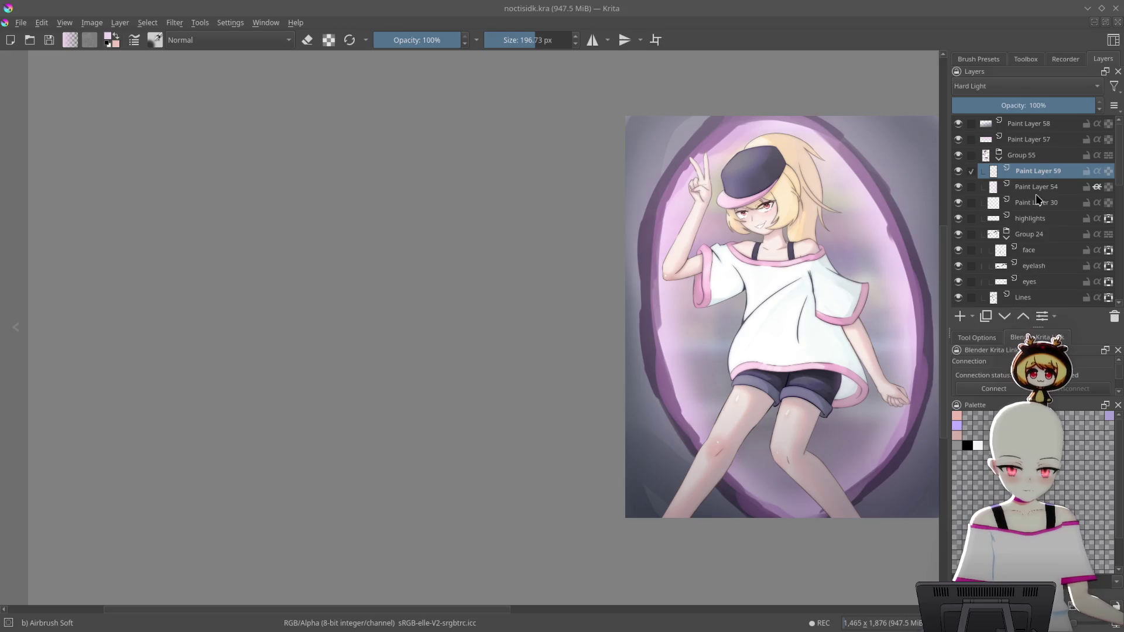
Lower the Multiply layer Paint Layer 58 to about 31% opacity beside the reference image
click(1039, 139)
click(1040, 124)
click(996, 106)
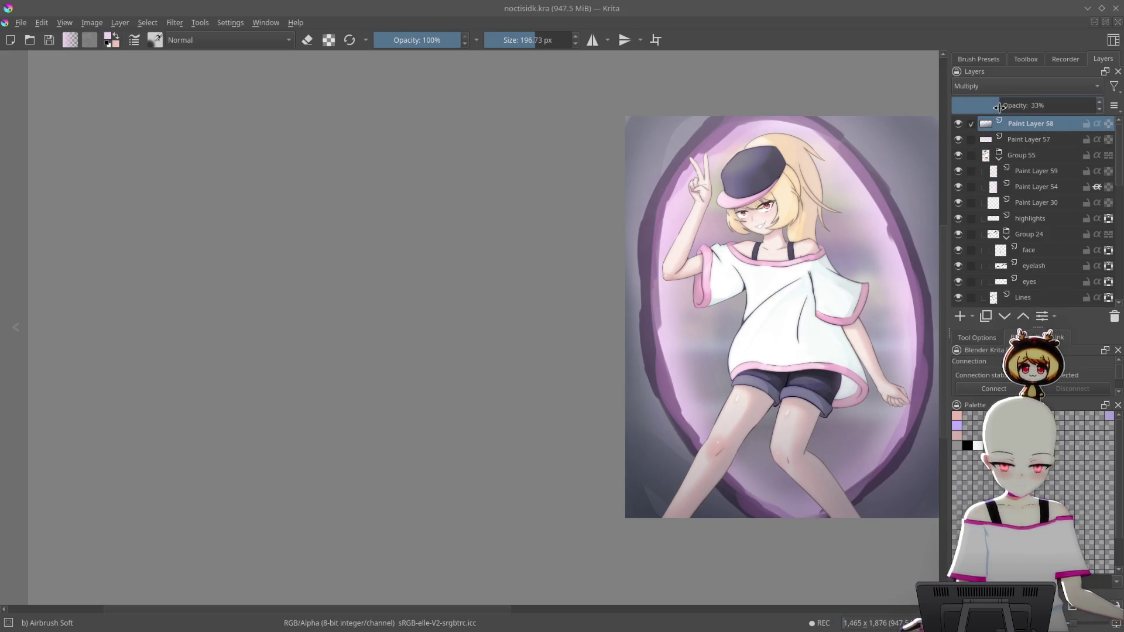
drag(878, 215, 730, 210)
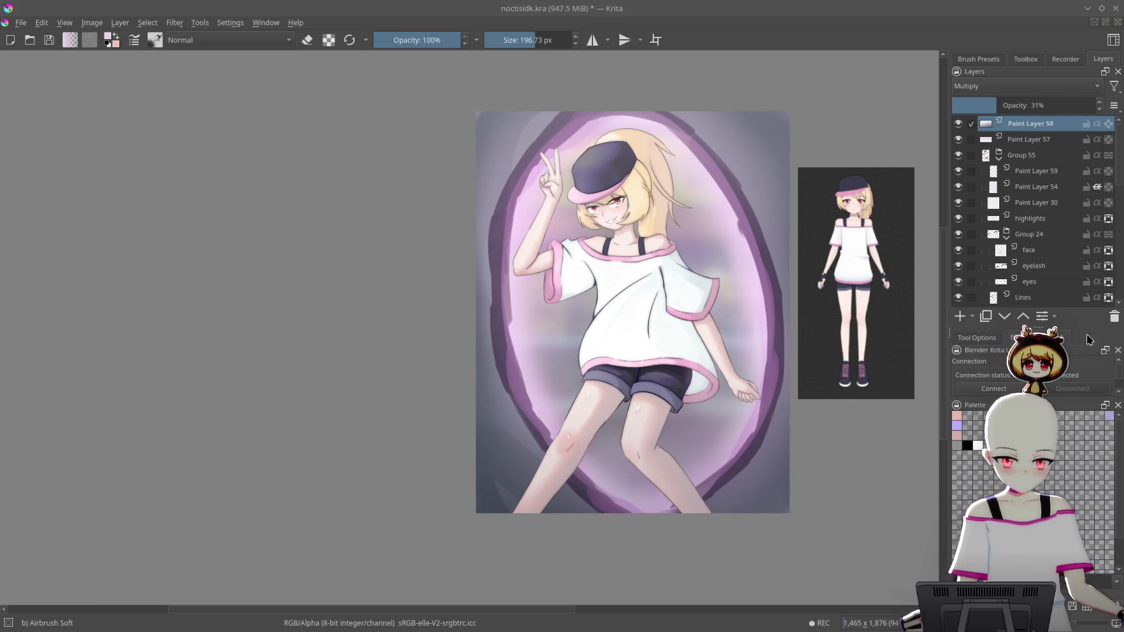
scroll(1045, 210, down, 3)
scroll(1045, 210, down, 10)
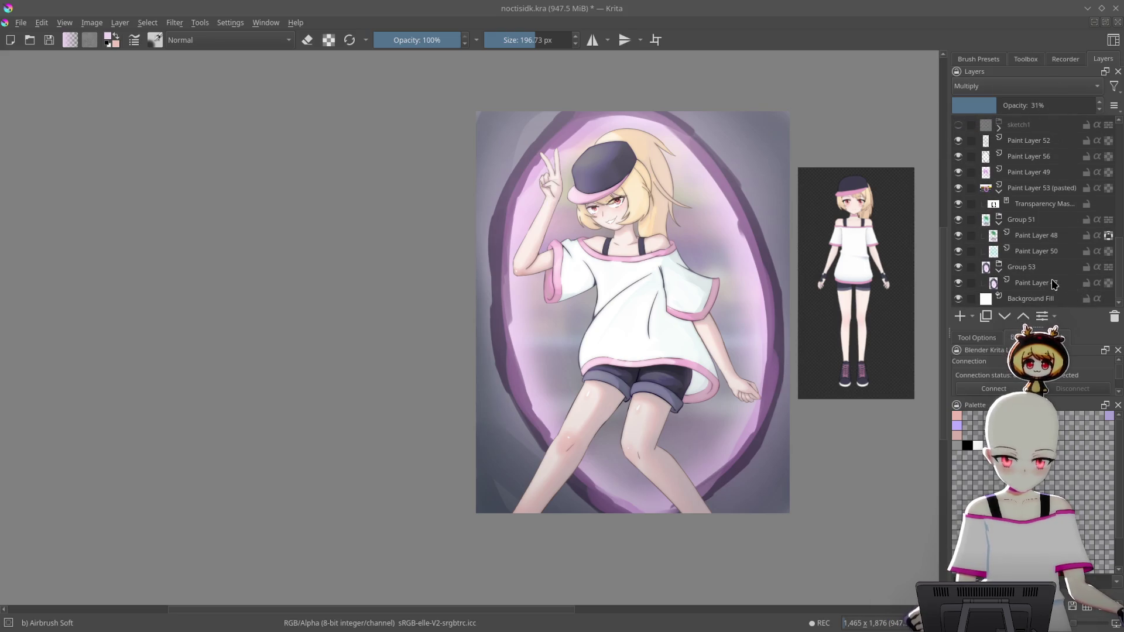
Select Paint Layer 47, pick a blue hue, and load the Basic wet brush at about 200 px
click(1053, 284)
right_click(828, 350)
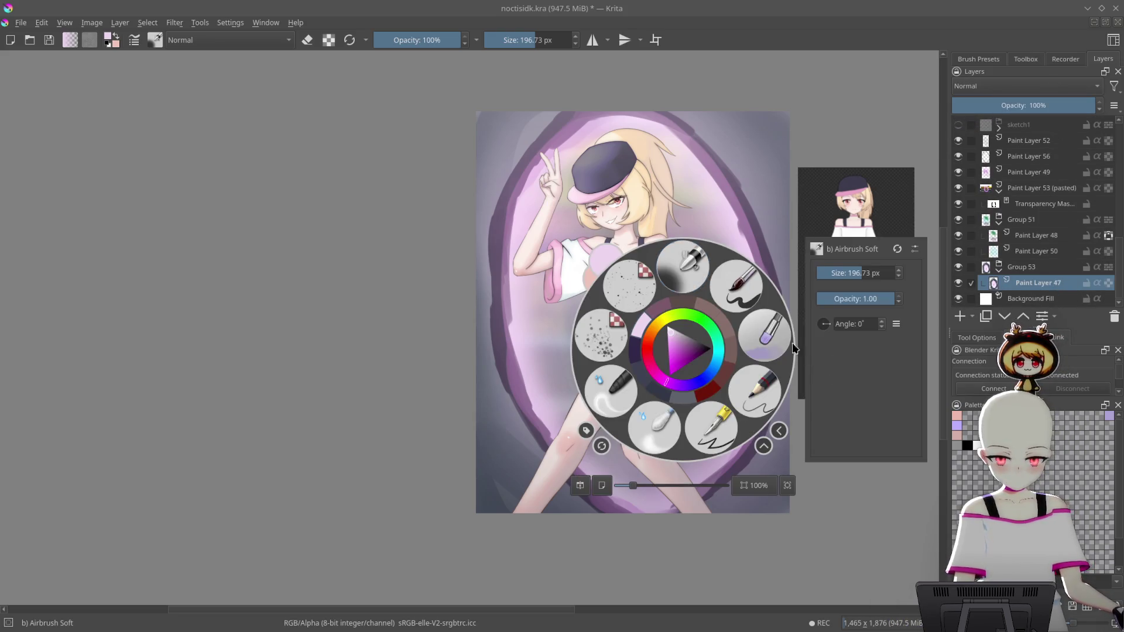
click(650, 375)
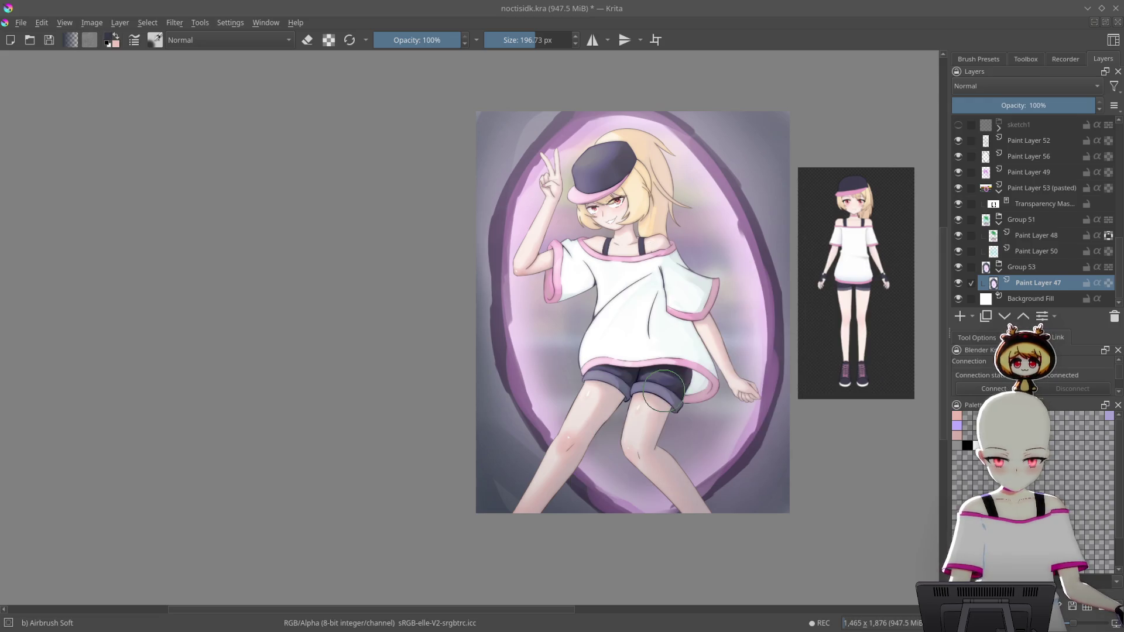
right_click(691, 367)
click(784, 345)
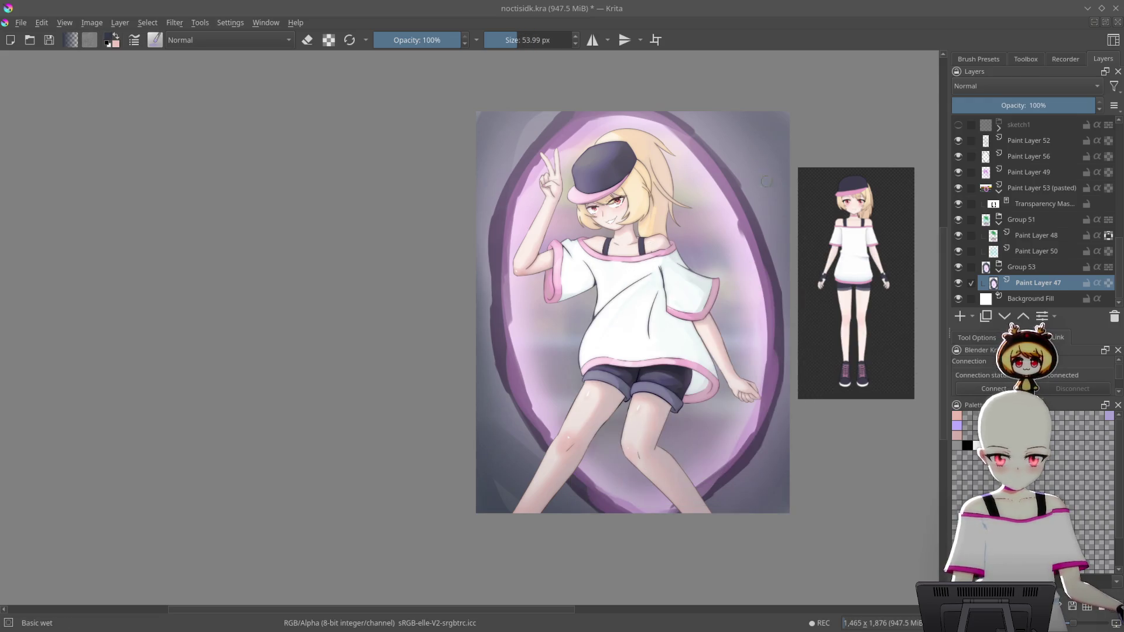
drag(762, 456, 831, 414)
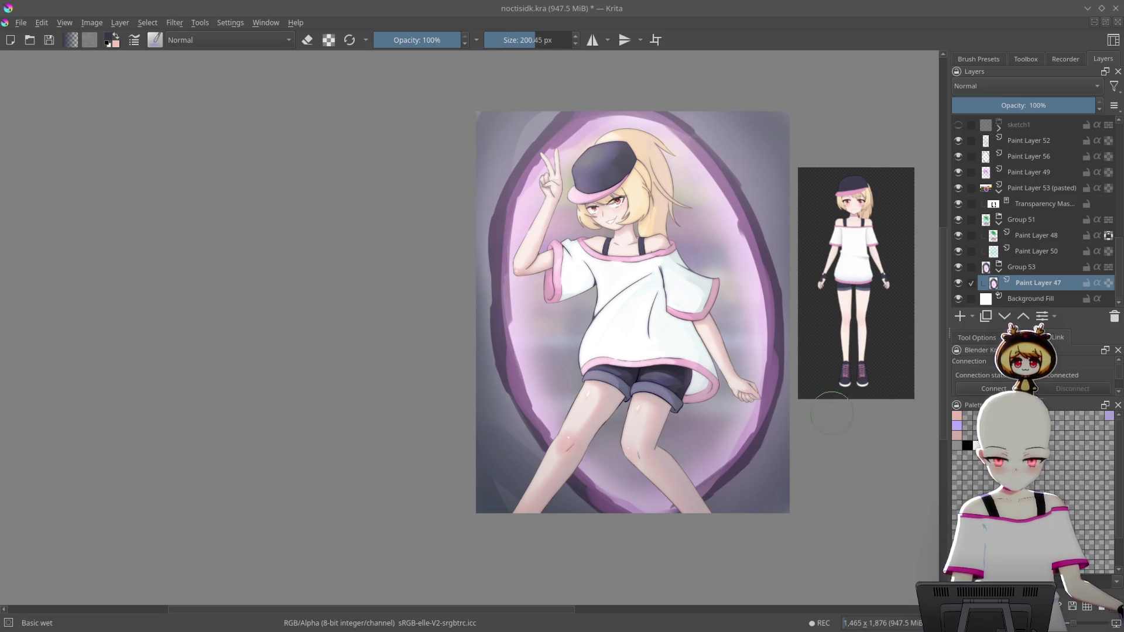
right_click(823, 445)
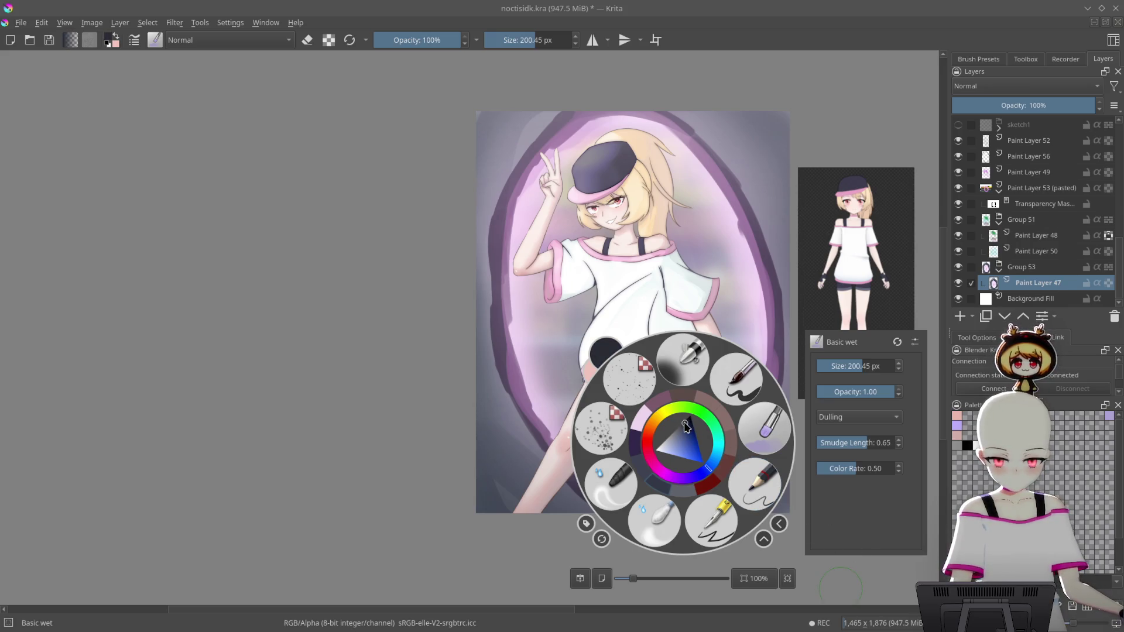
click(393, 460)
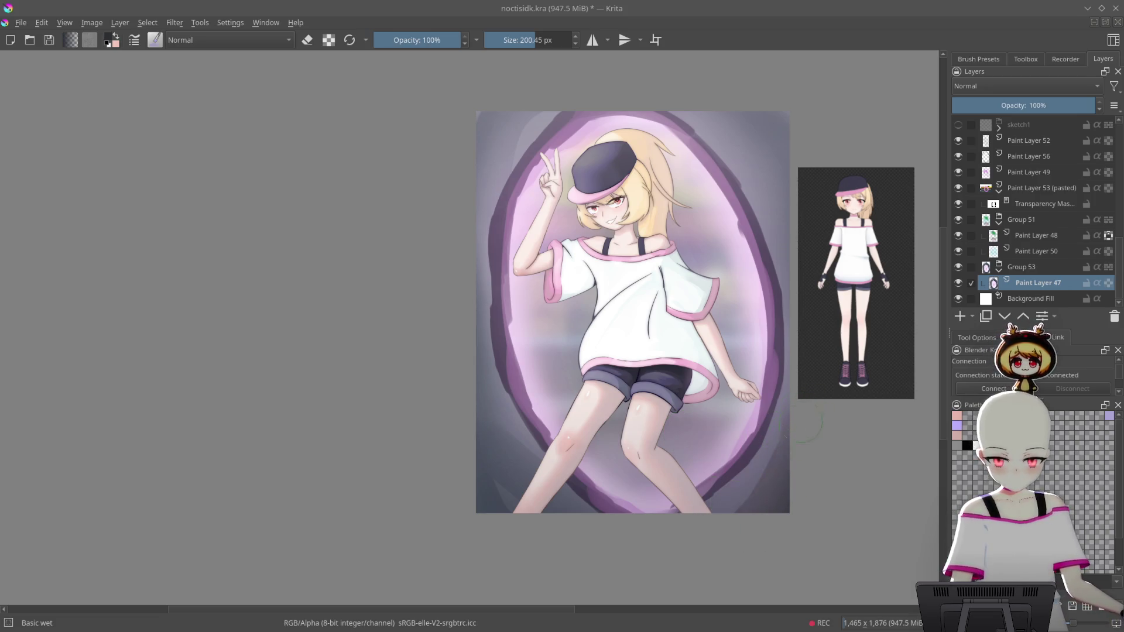
scroll(807, 396, up, 3)
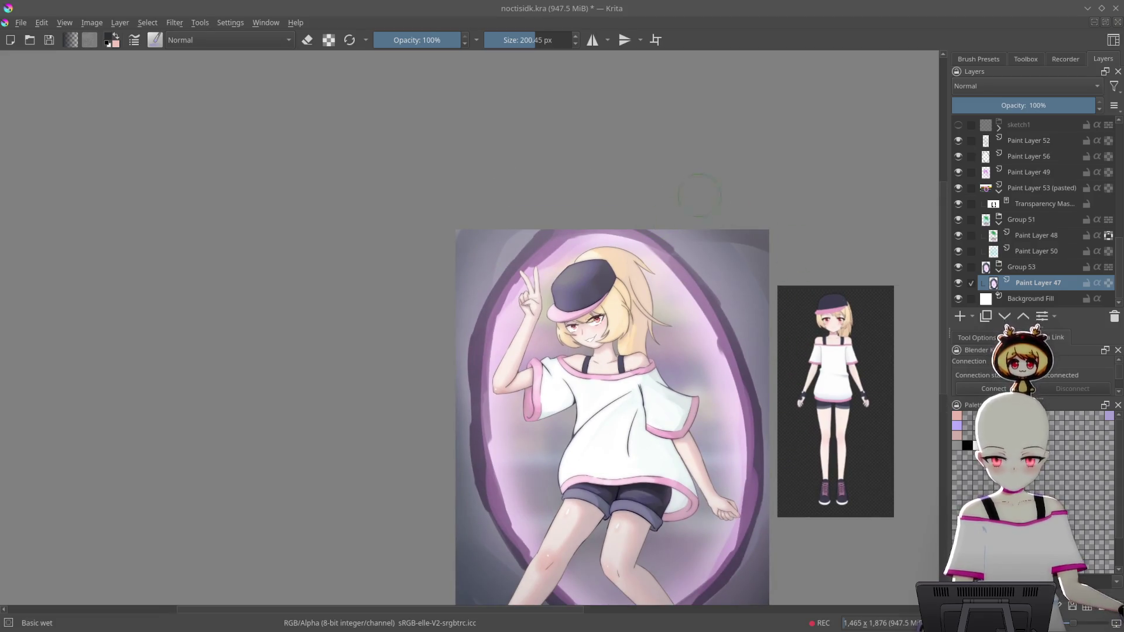
Rotate the canvas nearly upside down to check the drawing, then reset it upright
mouse_move(861, 237)
mouse_down()
mouse_move(644, 88)
mouse_move(586, 176)
mouse_move(599, 263)
mouse_move(520, 412)
mouse_up()
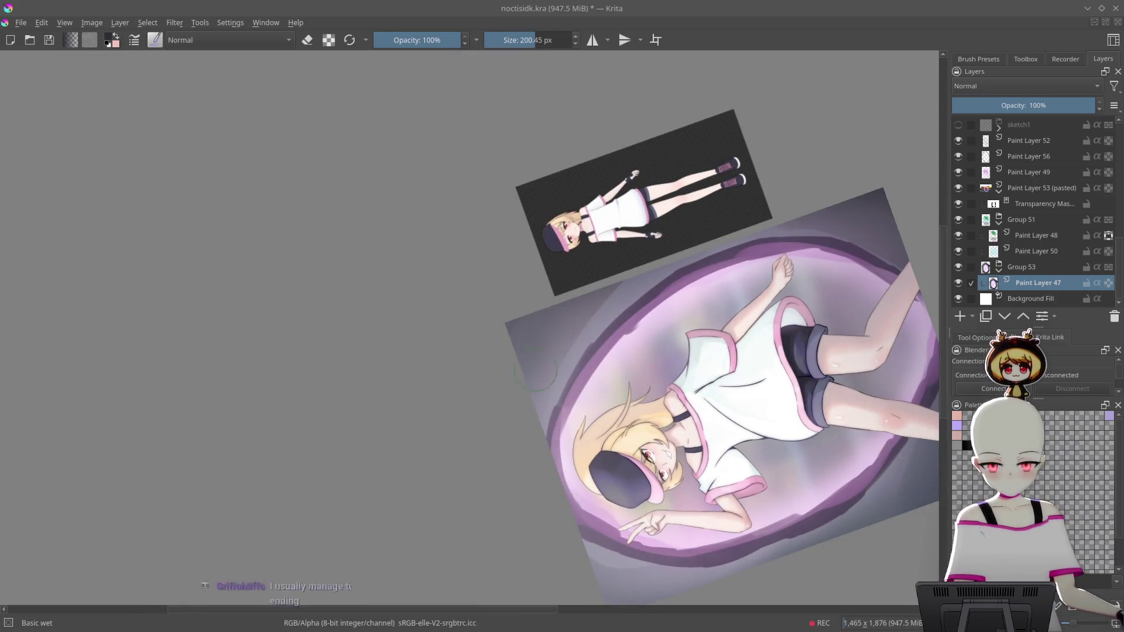
drag(845, 218, 735, 154)
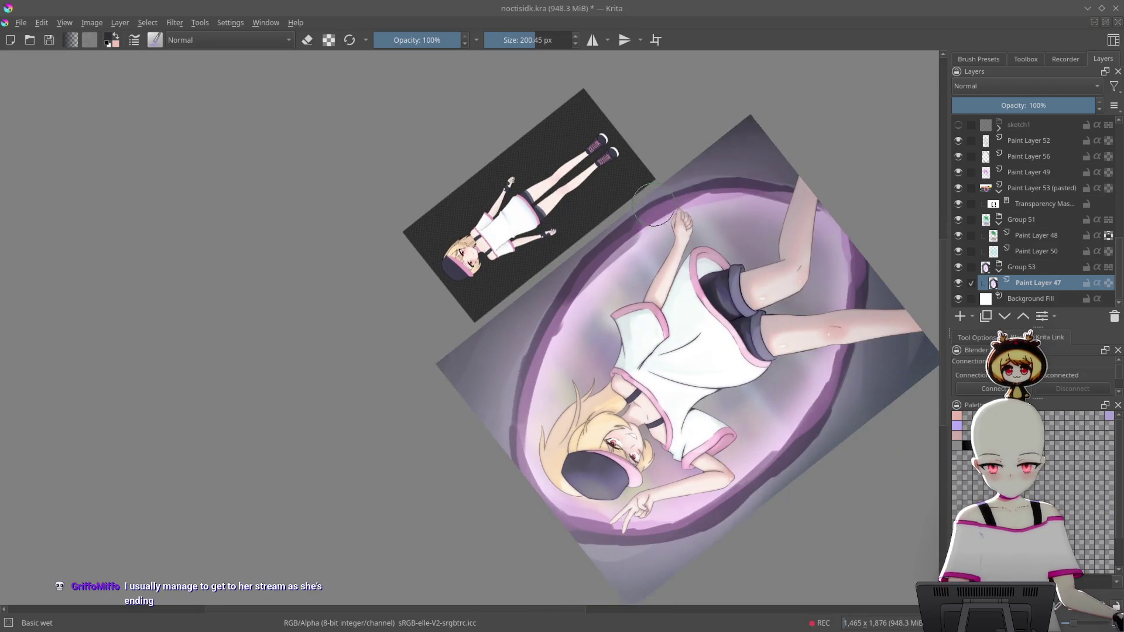
drag(866, 163, 766, 351)
drag(840, 252, 748, 141)
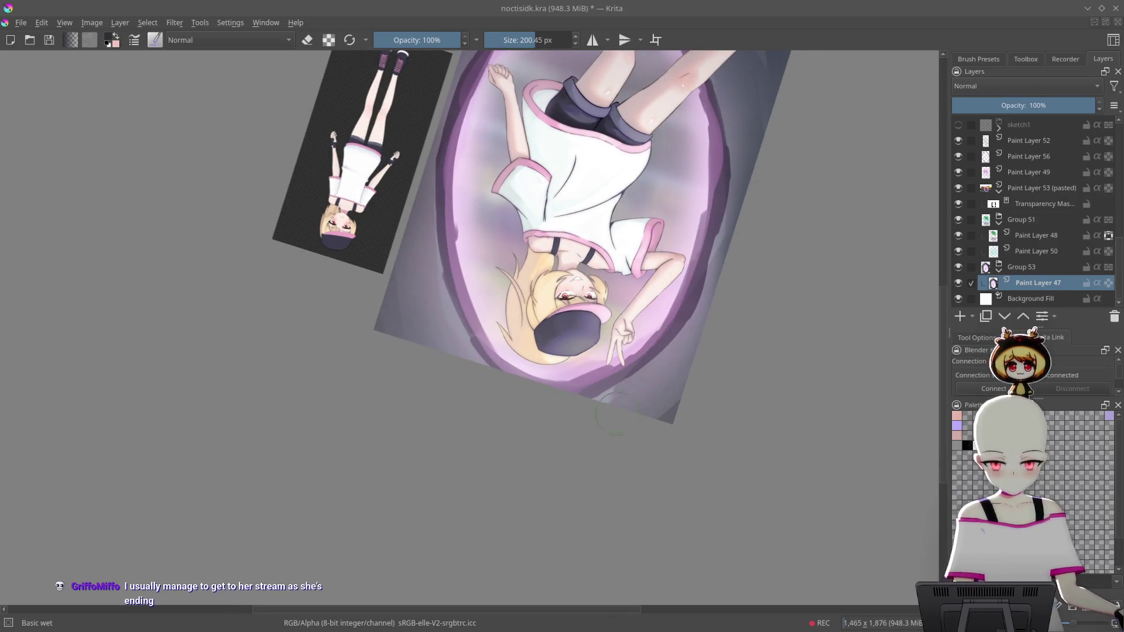
ctrl+click(829, 304)
scroll(831, 303, down, 8)
key(5)
Save noctisidk.kra with Ctrl+S
mouse_move(606, 382)
mouse_down()
mouse_move(533, 476)
mouse_move(532, 423)
mouse_move(677, 276)
mouse_up()
scroll(607, 293, up, 5)
scroll(606, 293, down, 1)
scroll(837, 326, down, 1)
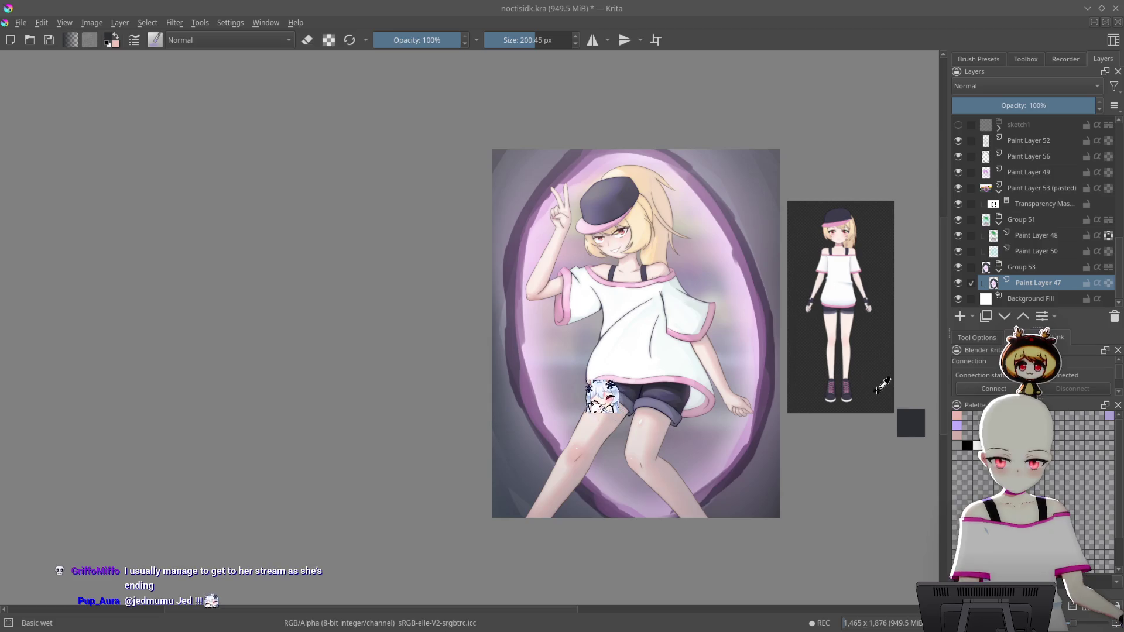
key(ctrl+s)
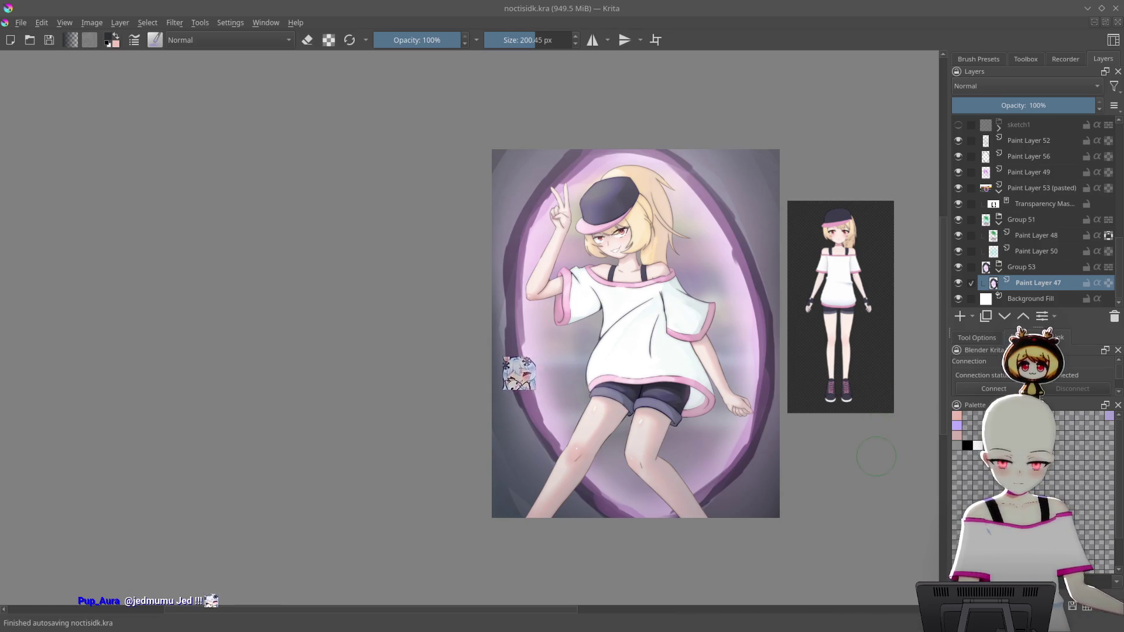
drag(872, 461, 860, 471)
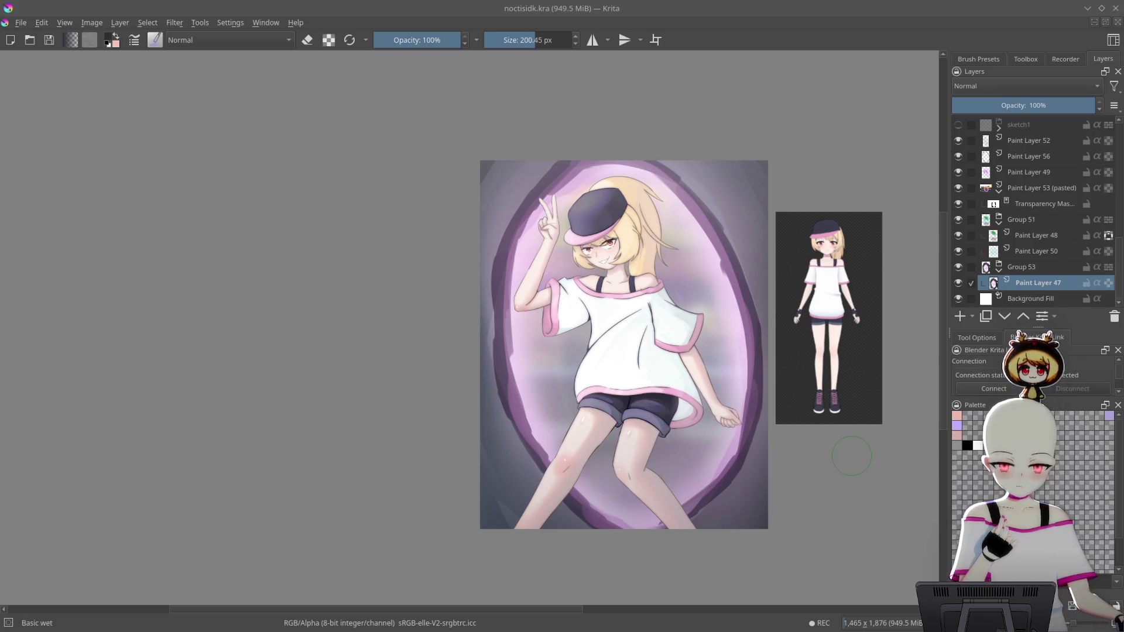
scroll(757, 431, up, 1)
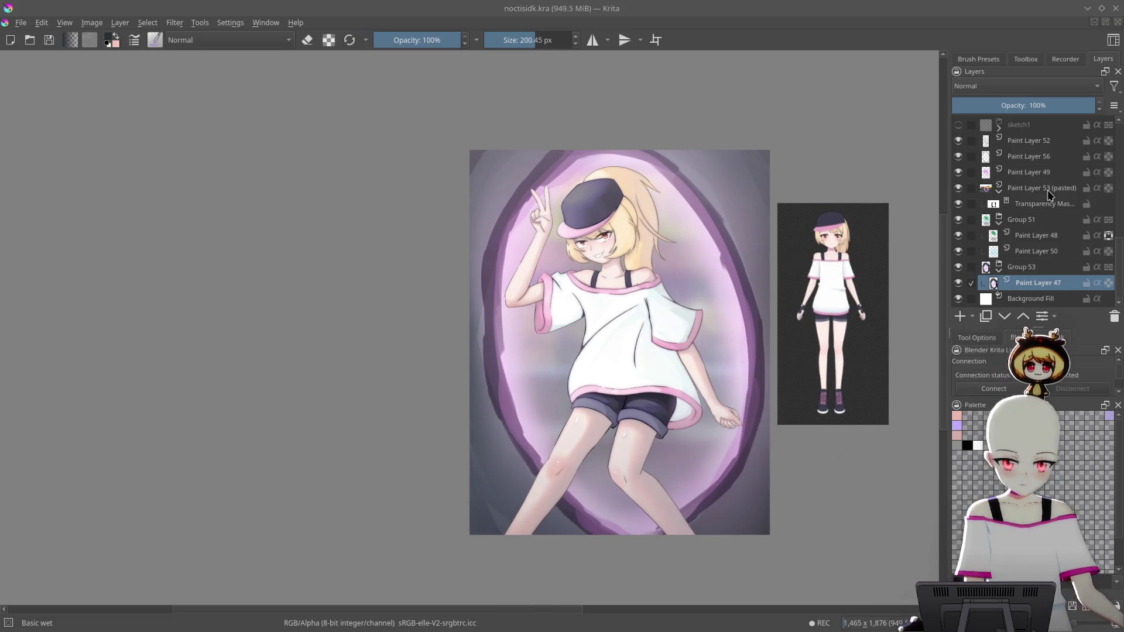
Collapse Paint Layer 53, Group 51 and Group 53 to tidy the layer list
scroll(1005, 252, up, 2)
scroll(1018, 205, down, 3)
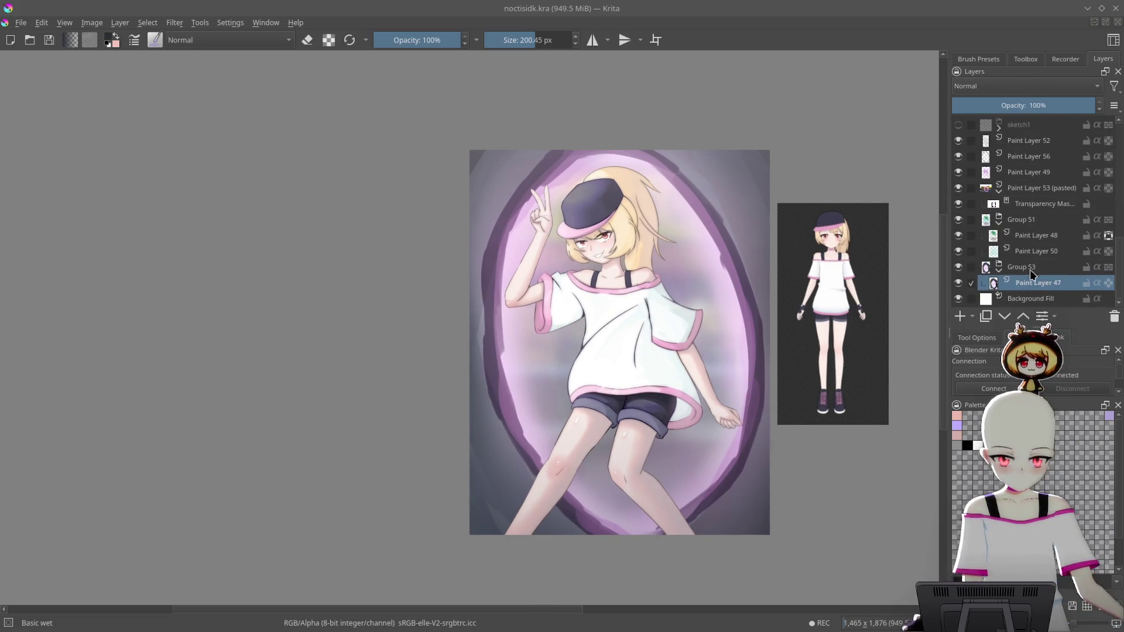
click(999, 190)
click(999, 221)
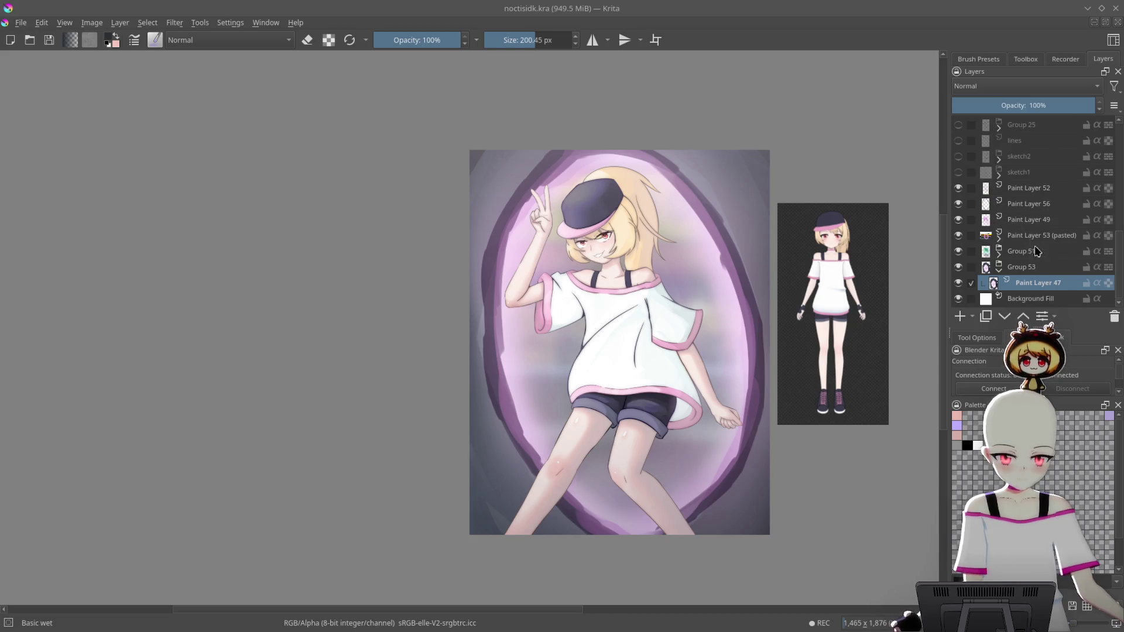
click(999, 270)
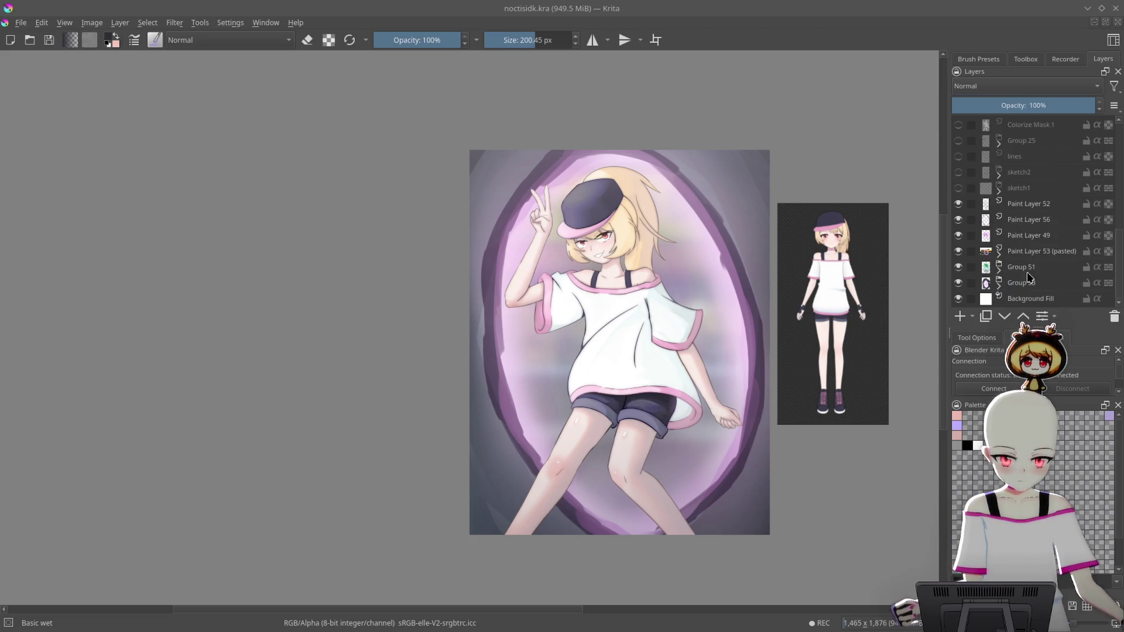
Group the background layers, Paint Layer 52 through Background Fill, into a new group
click(1039, 204)
shift+click(1045, 283)
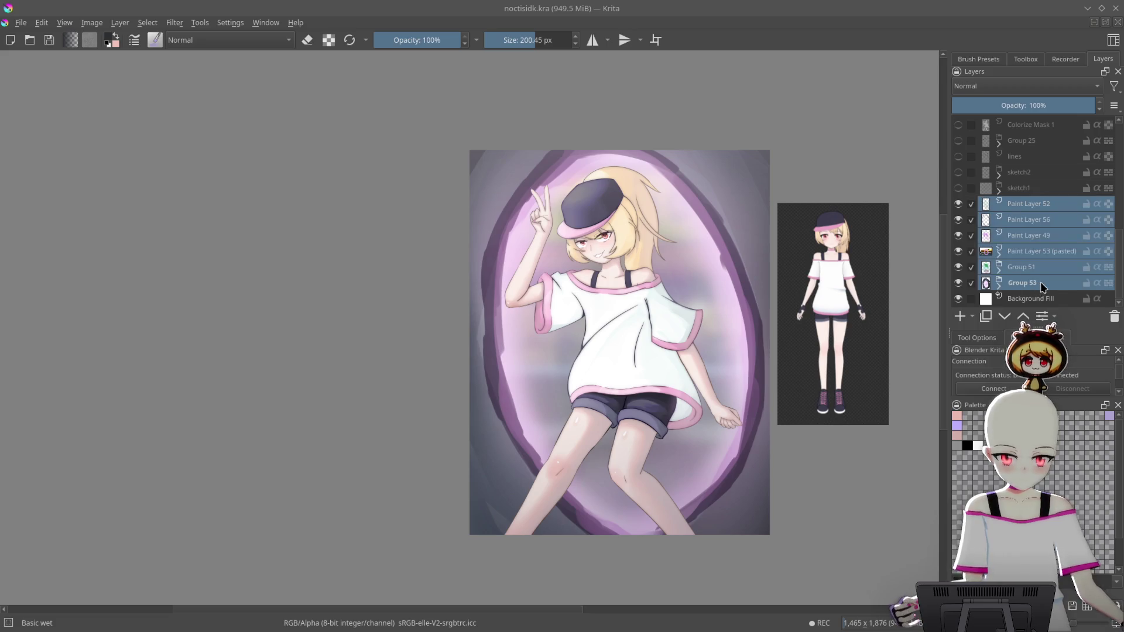
shift+click(1047, 294)
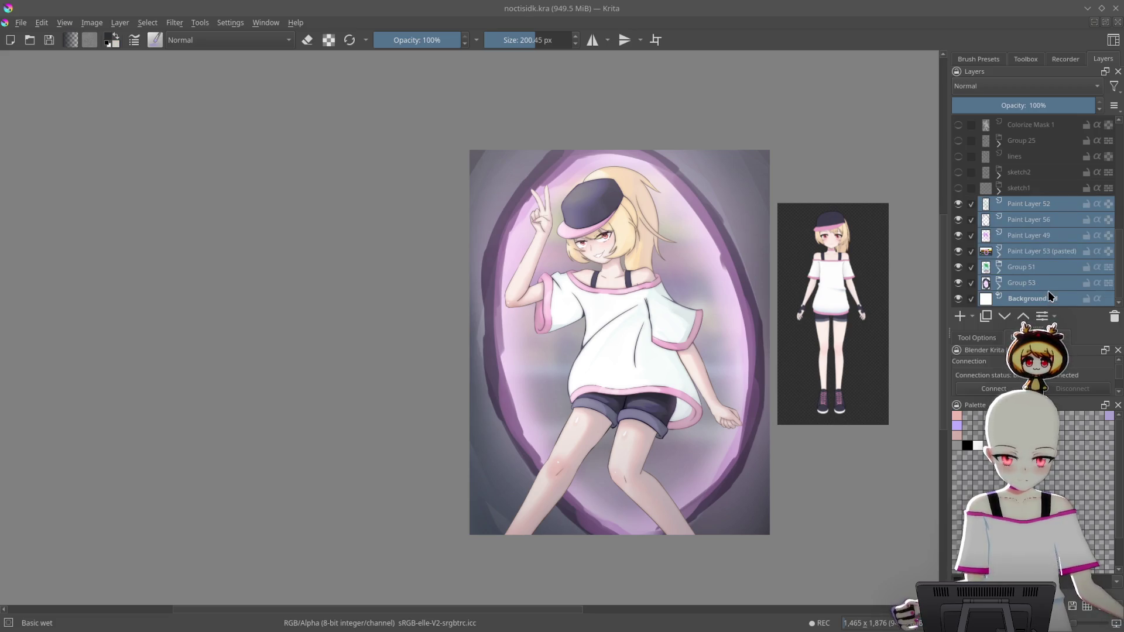
click(1024, 221)
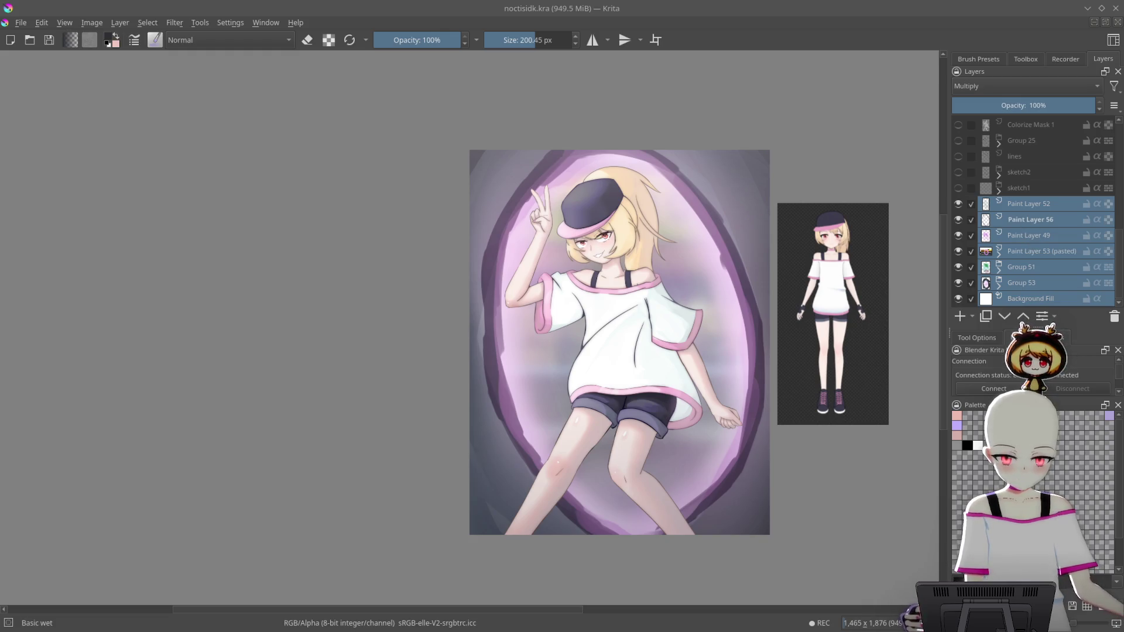
key(ctrl+g)
Hide the new background group and the pinkish Paint Layers 58 and 57
scroll(981, 268, up, 2)
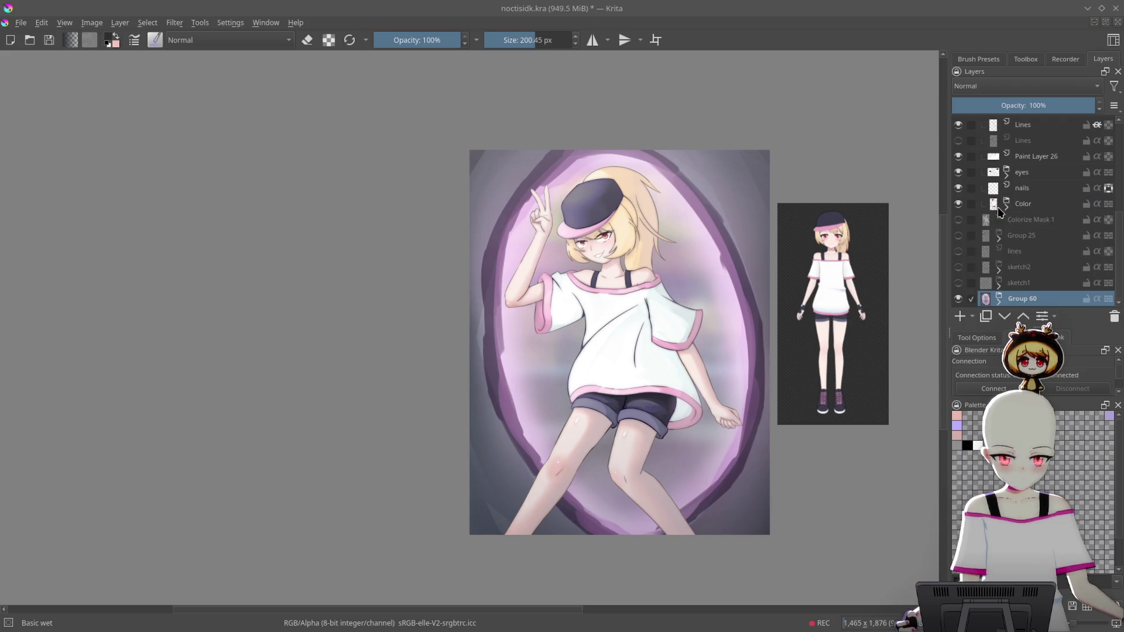
click(958, 298)
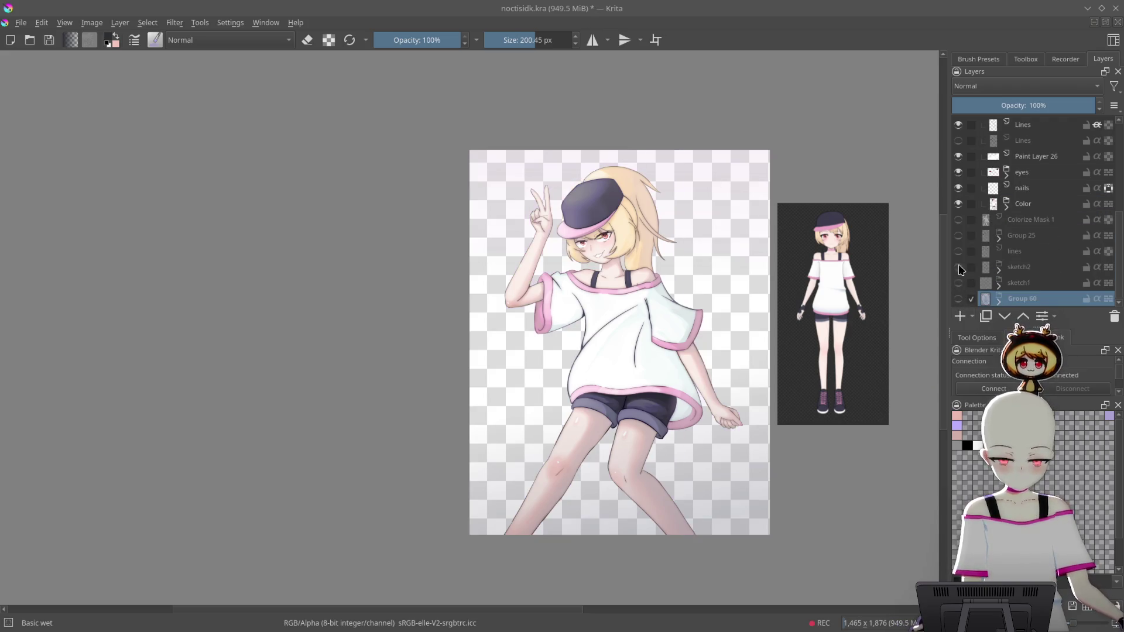
scroll(1036, 153, up, 5)
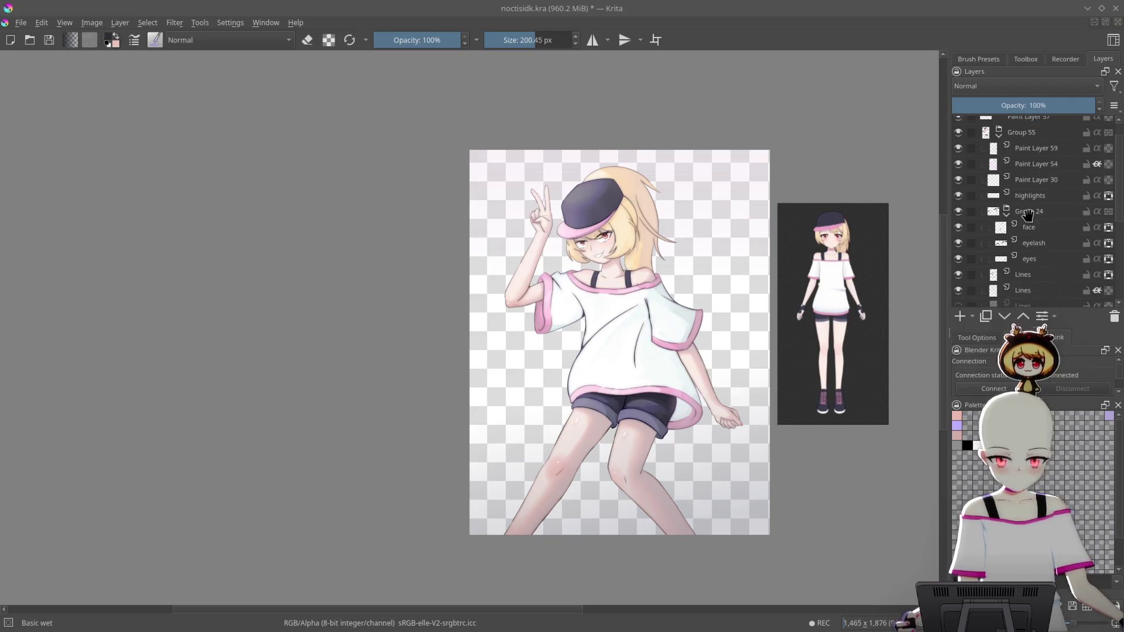
click(958, 123)
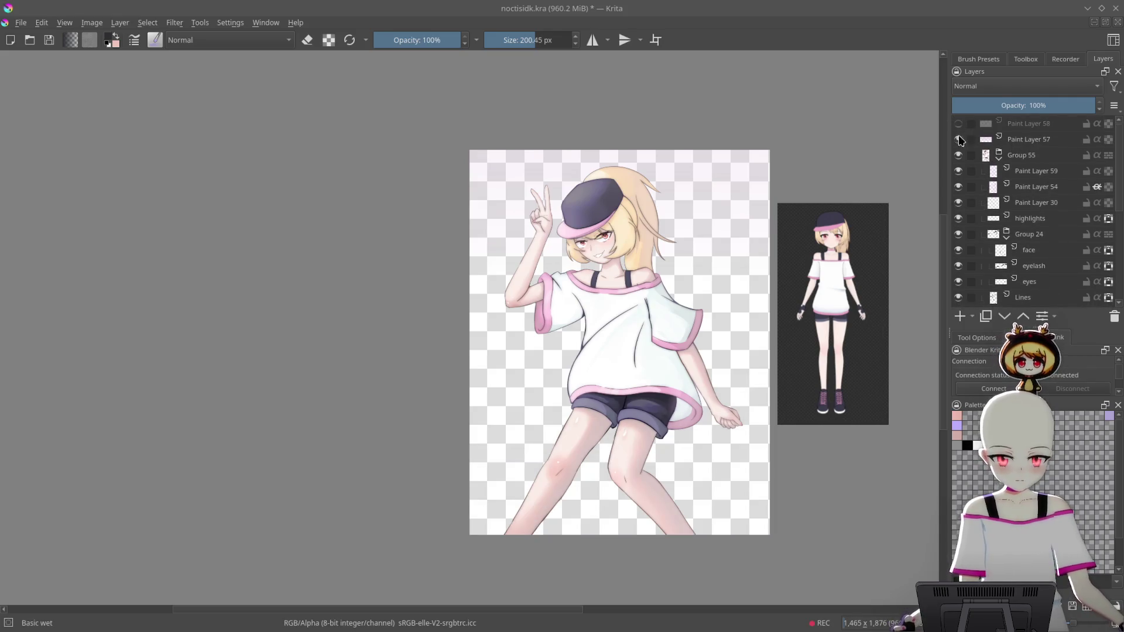
click(958, 139)
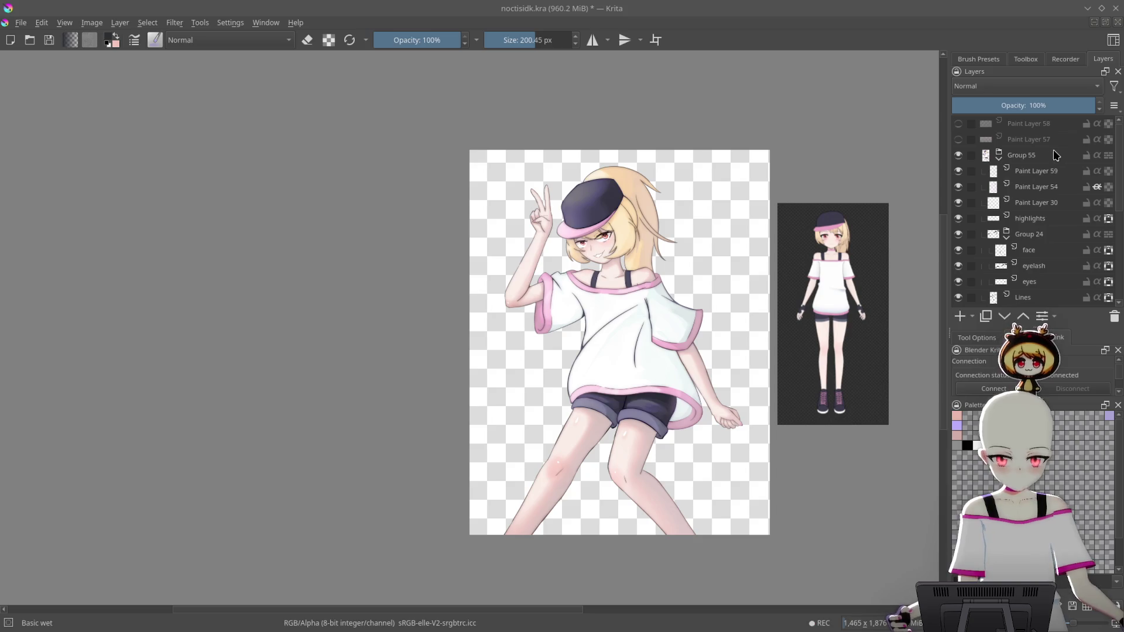
Create a new layer from everything visible, inserted above Group 55
drag(897, 199, 902, 217)
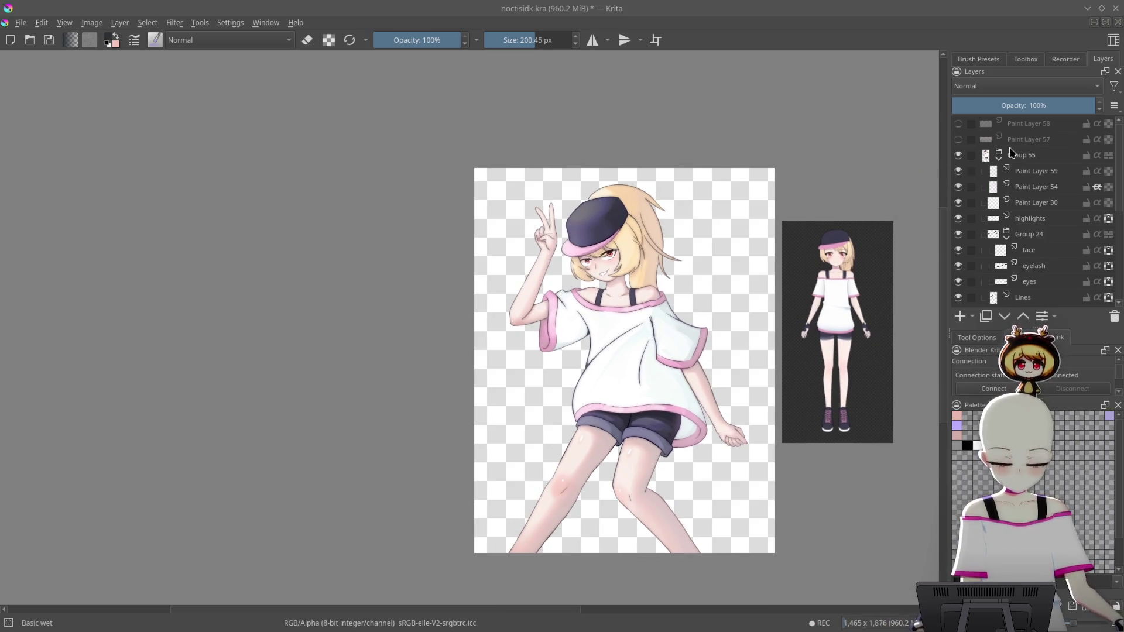
drag(663, 220, 650, 211)
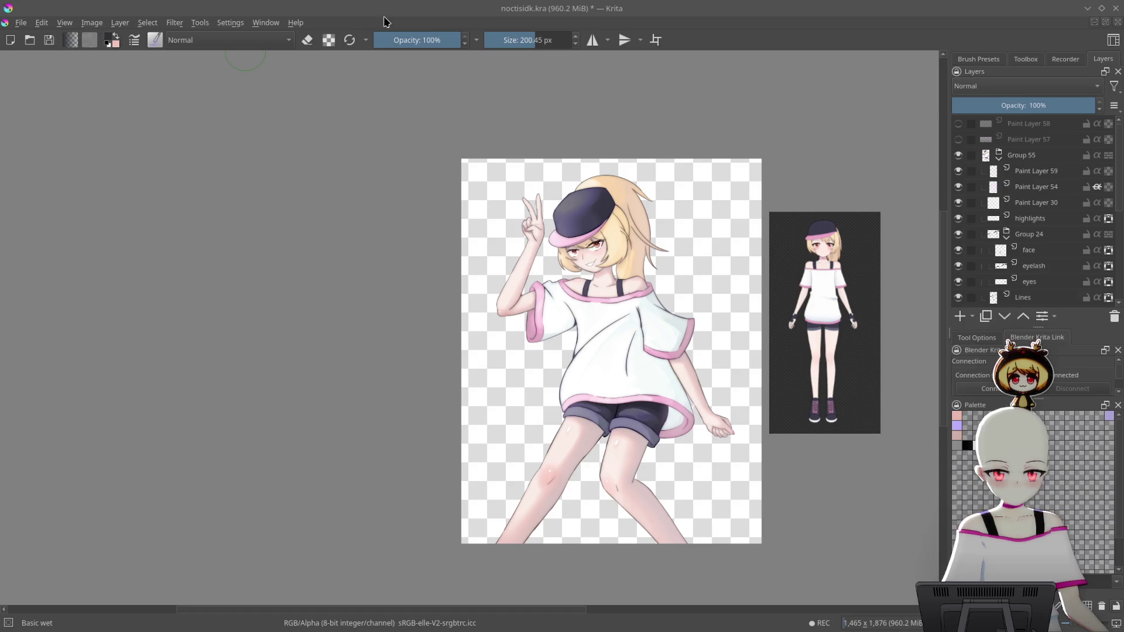
click(1021, 155)
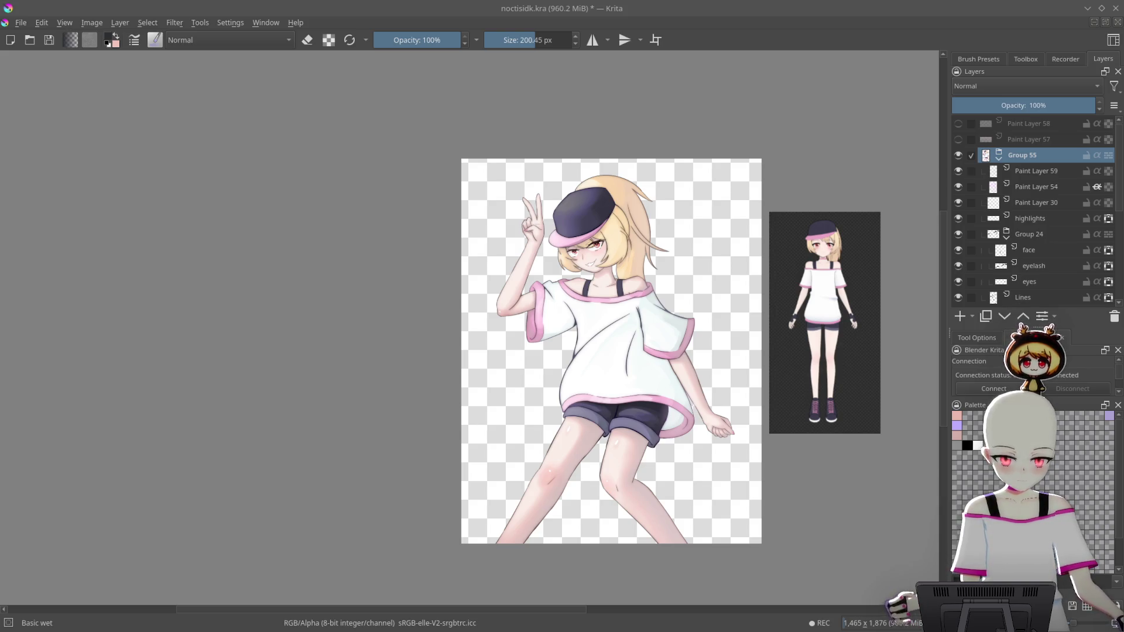
key(shift+alt+e)
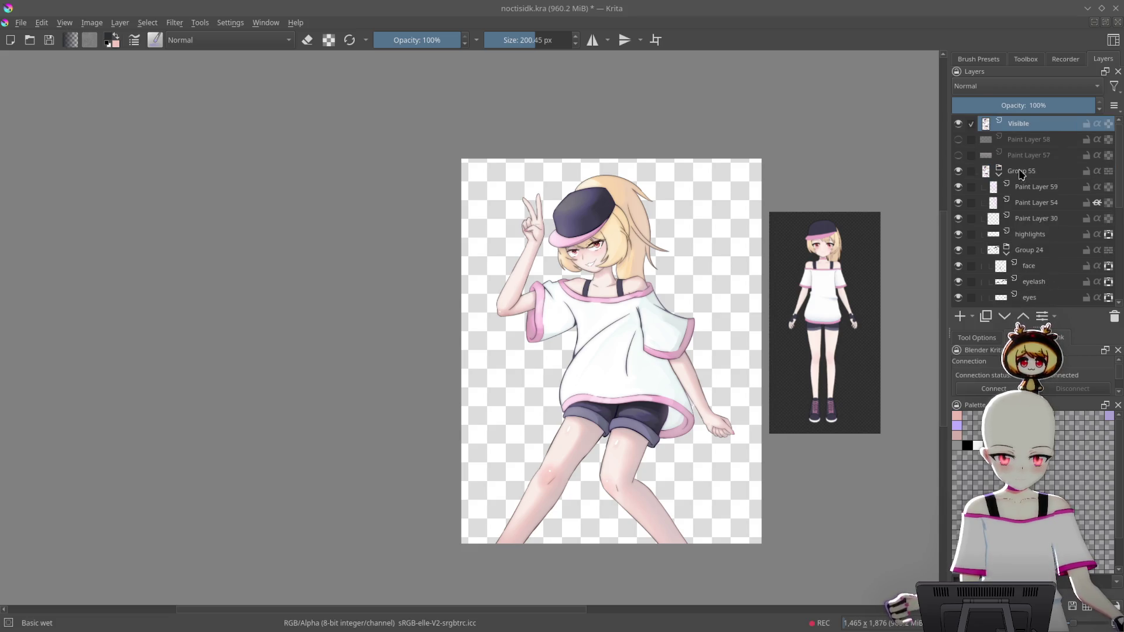
Move the Visible layer below Paint Layer 57 and save the document
drag(1042, 135, 1061, 163)
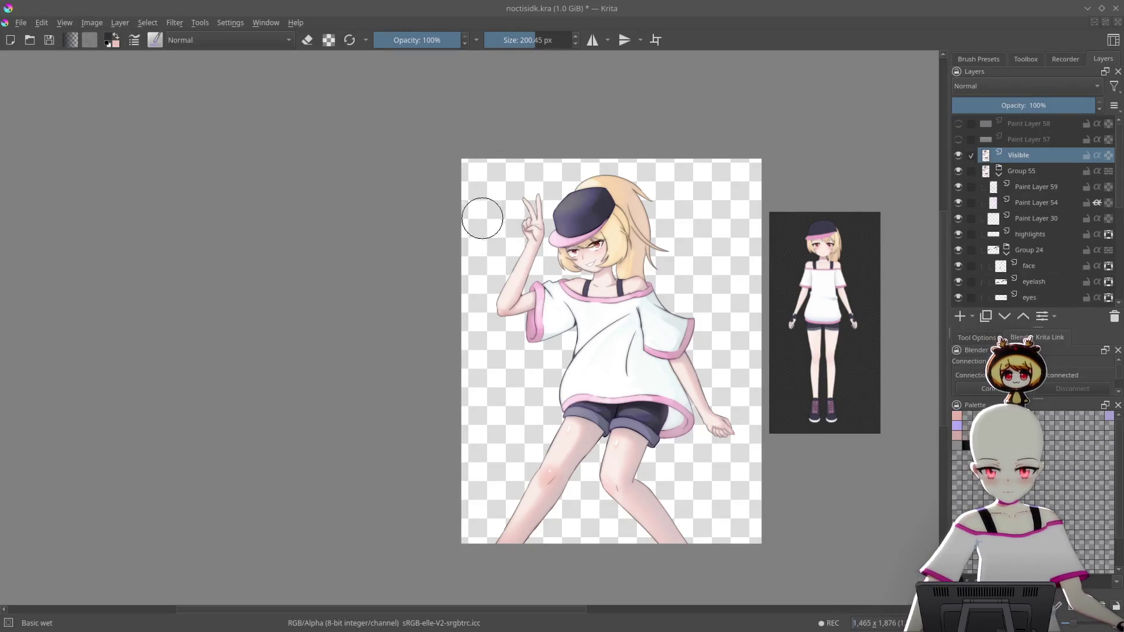
key(ctrl+s)
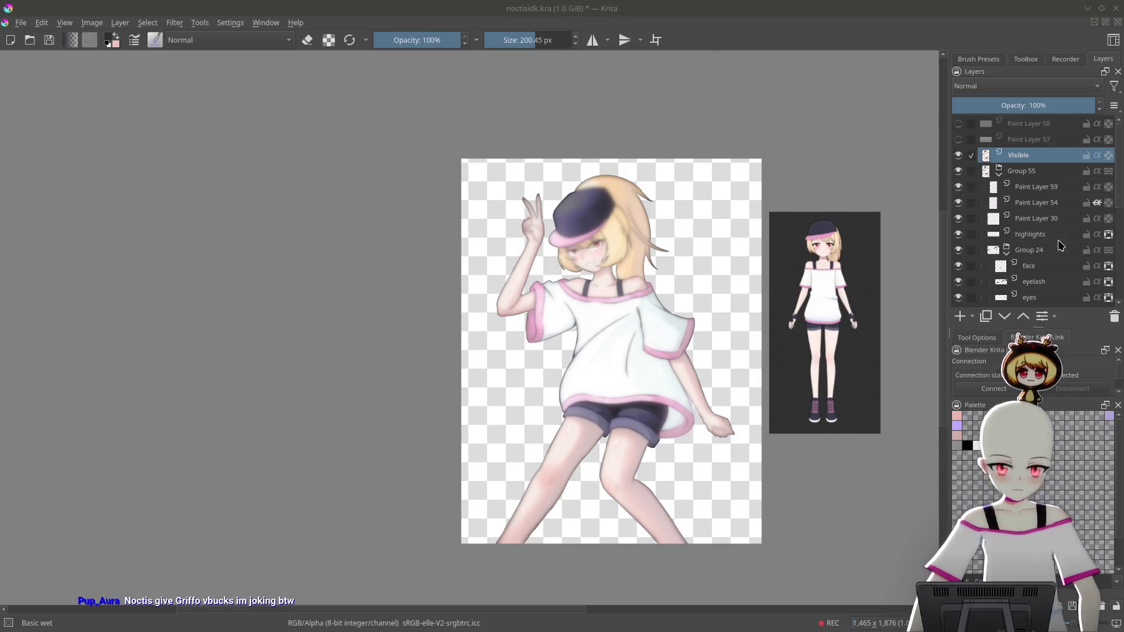
Lower the Visible glow layer's opacity to about 12% and show Paint Layers 58 and 57 again
scroll(1056, 247, down, 5)
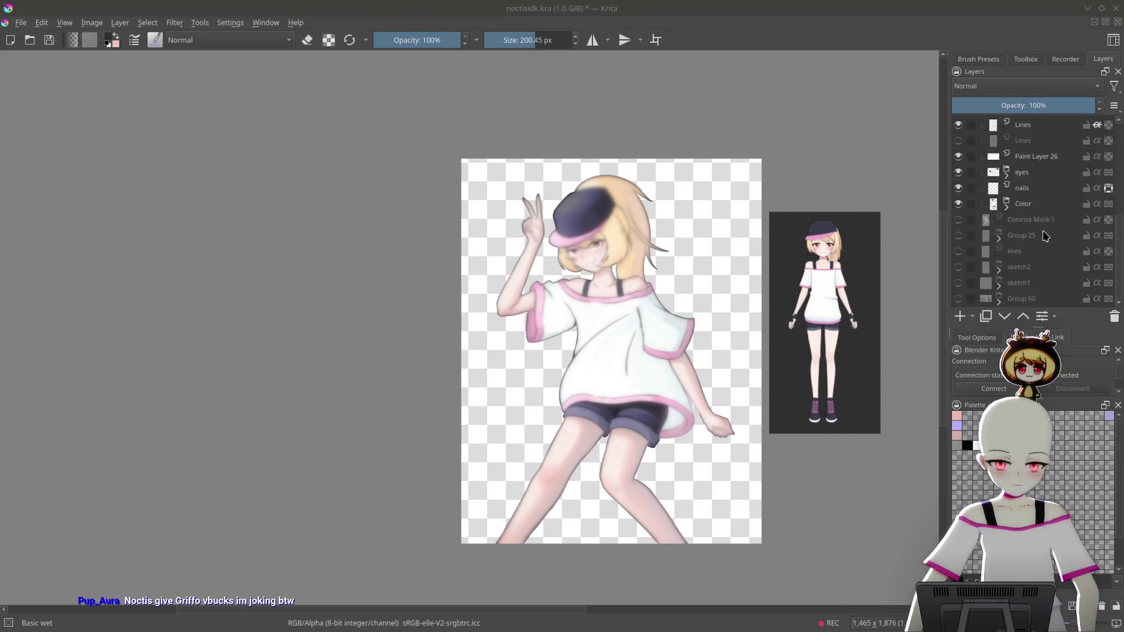
scroll(1008, 245, up, 5)
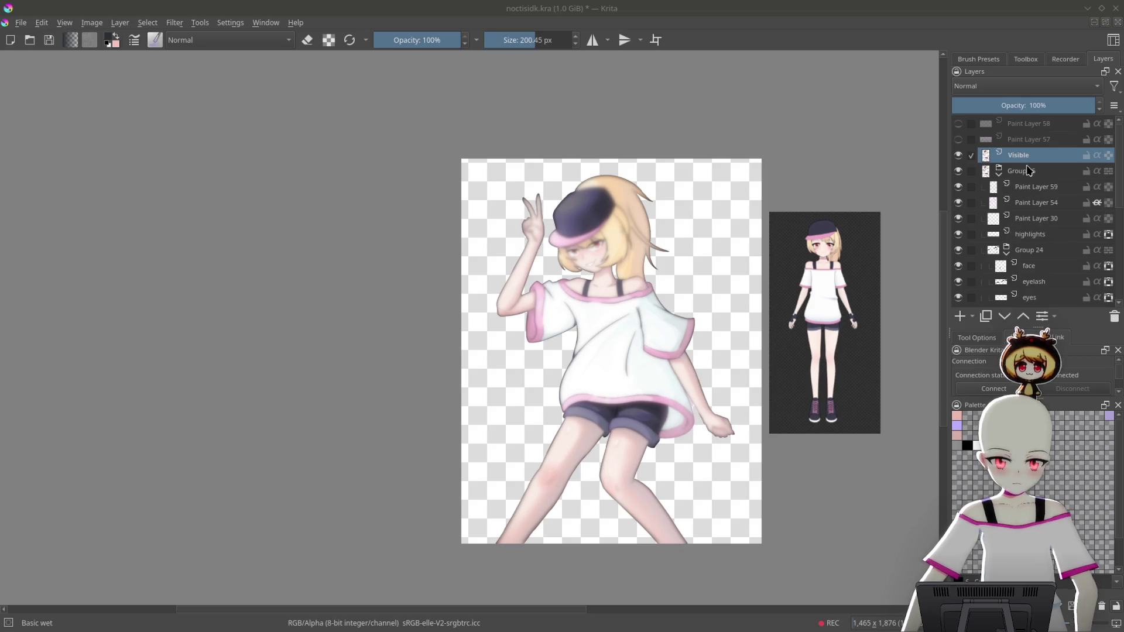
mouse_move(1072, 105)
mouse_down()
mouse_move(966, 108)
mouse_move(1021, 120)
mouse_move(997, 120)
mouse_up()
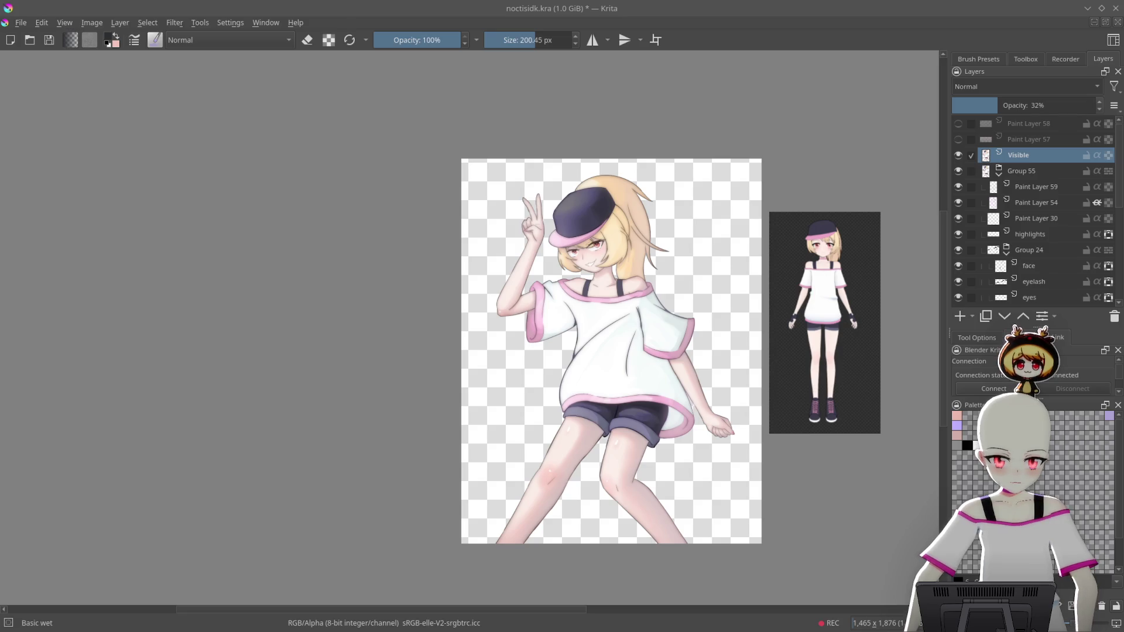
scroll(1005, 88, down, 2)
mouse_move(999, 106)
mouse_down()
mouse_move(964, 105)
mouse_move(978, 106)
mouse_up()
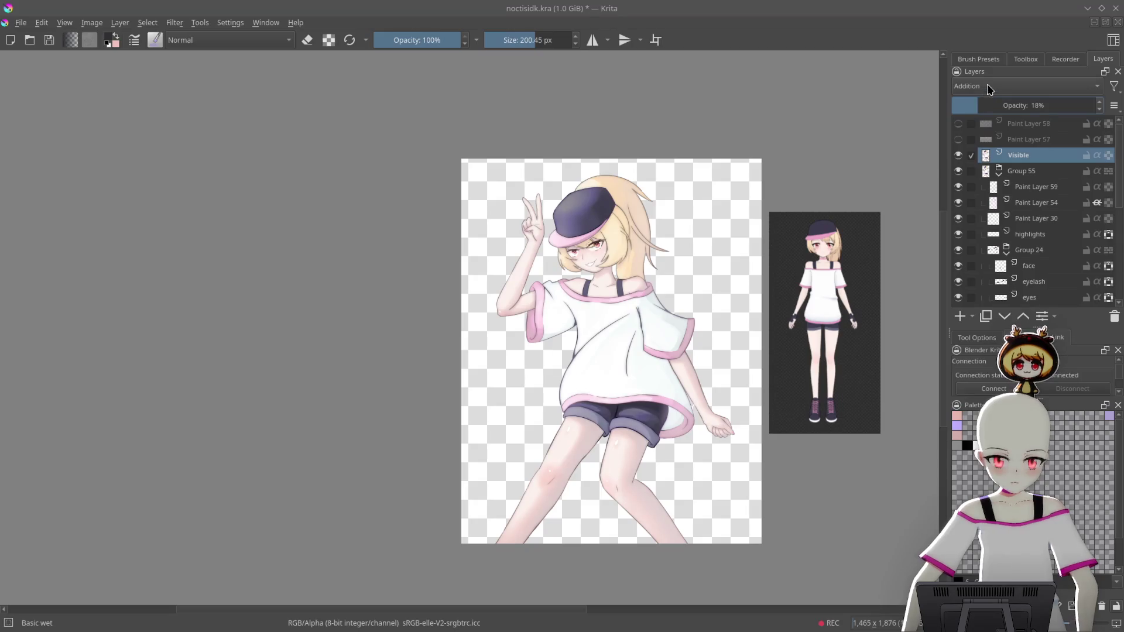
scroll(995, 86, down, 2)
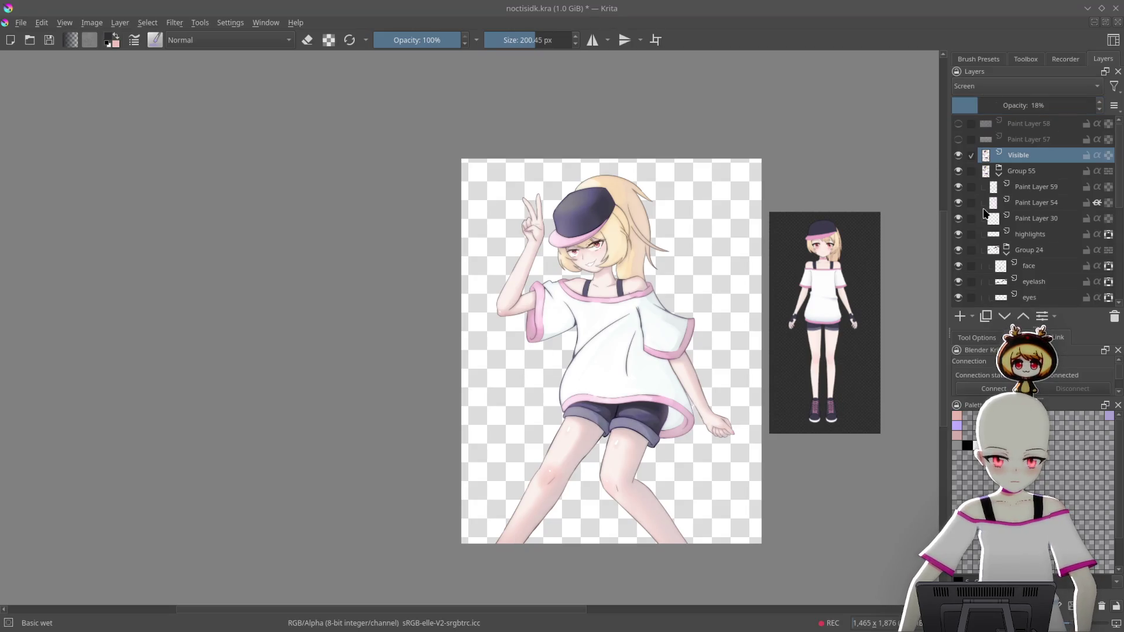
mouse_move(978, 105)
mouse_down()
mouse_move(1013, 105)
mouse_move(970, 107)
mouse_move(969, 122)
mouse_up()
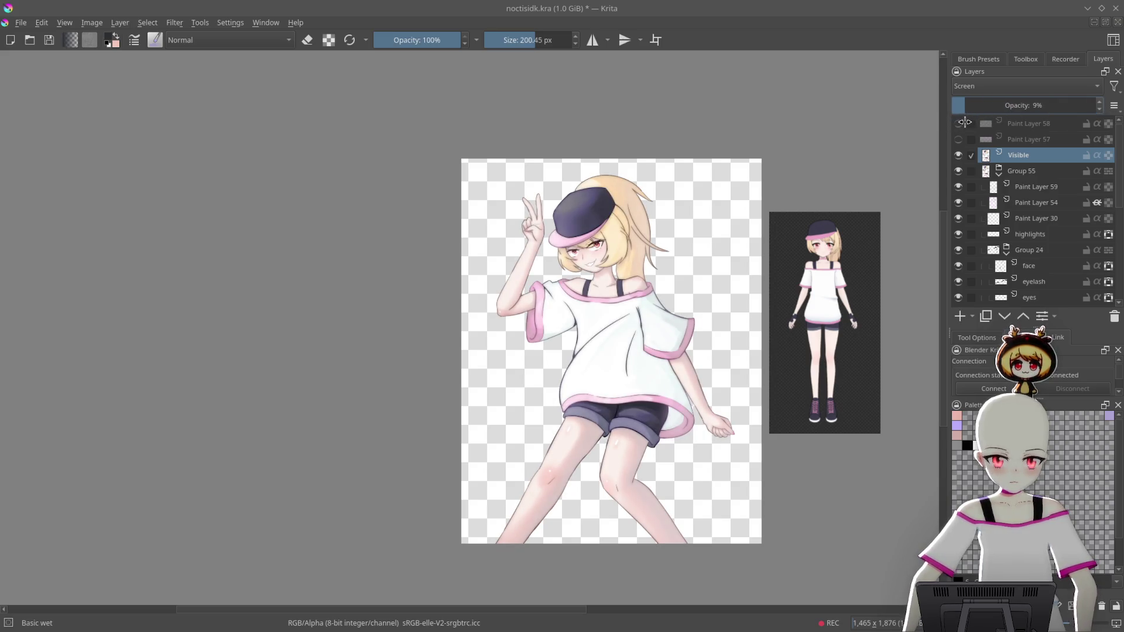
click(958, 123)
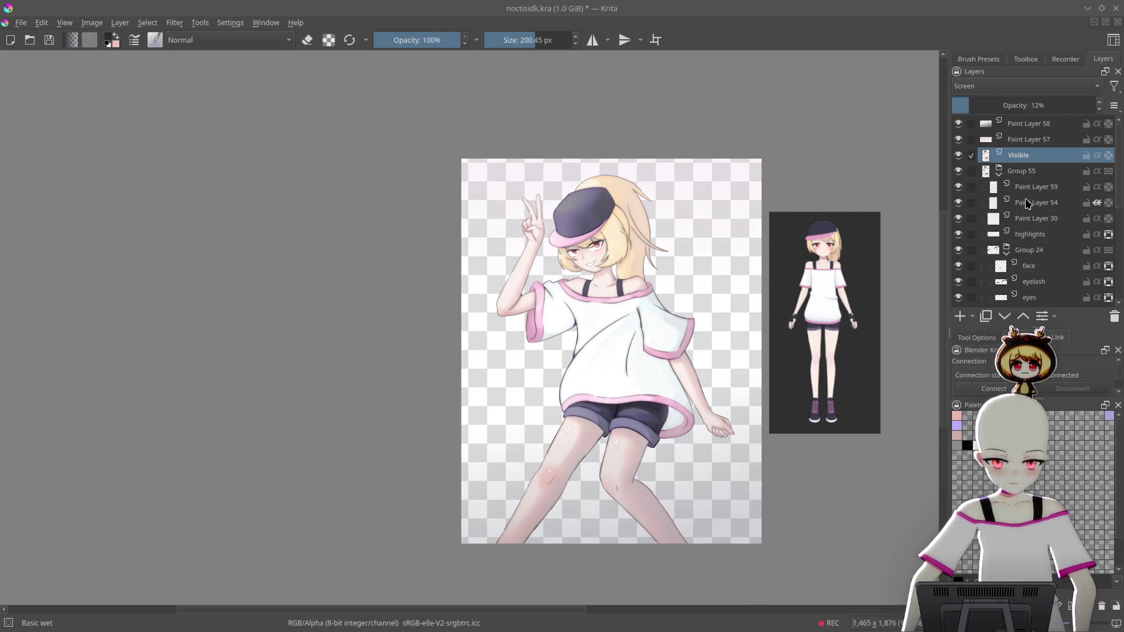
Show the background group again, compare it on and off, and select Paint Layer 58
scroll(1004, 269, down, 5)
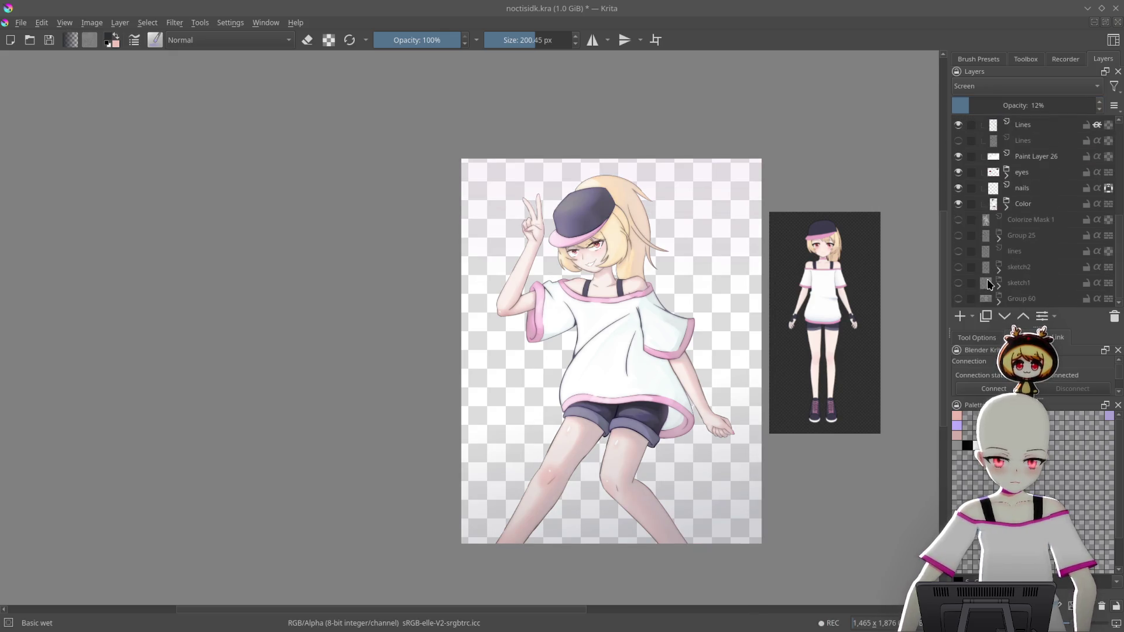
click(959, 299)
mouse_move(684, 310)
mouse_down()
mouse_move(659, 321)
mouse_move(653, 309)
mouse_up()
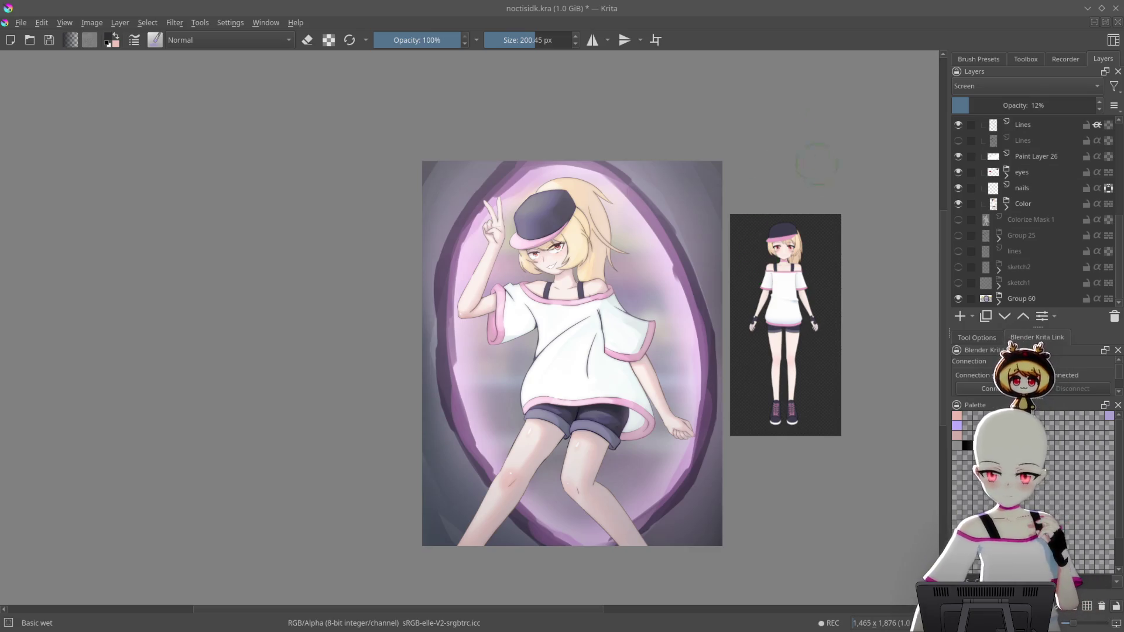
drag(820, 546, 811, 574)
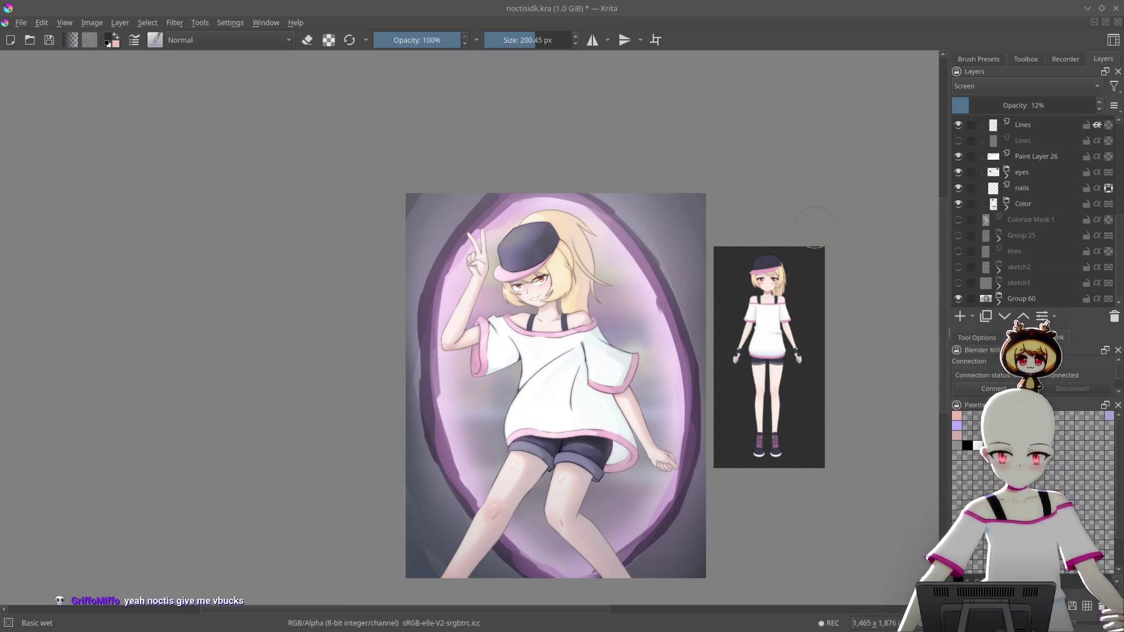
scroll(1036, 194, up, 5)
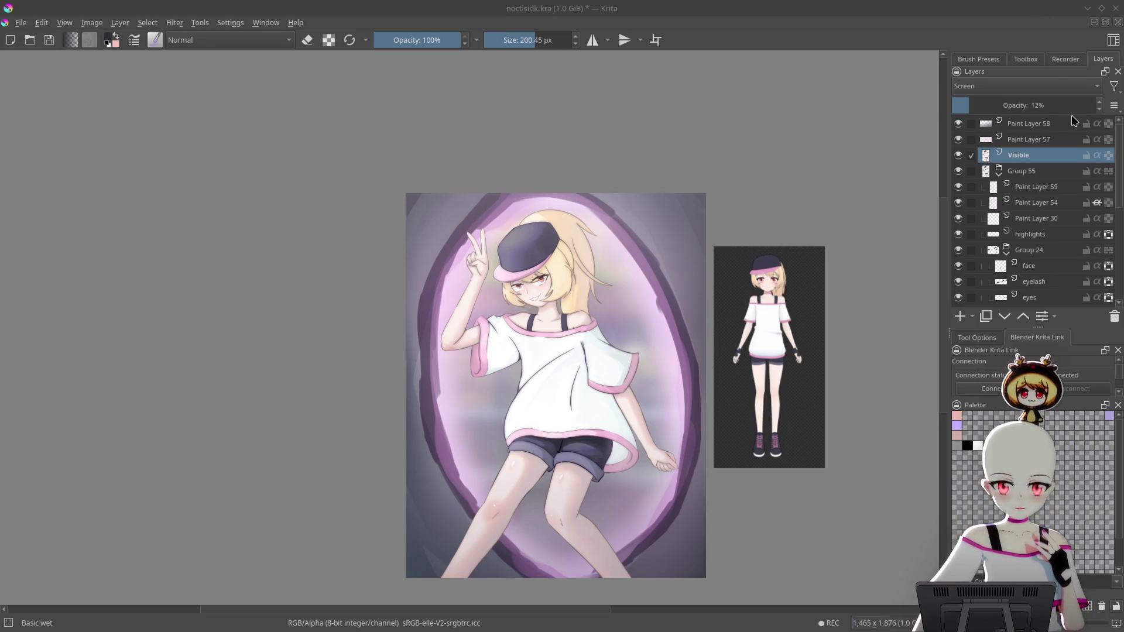
mouse_move(630, 343)
mouse_down()
mouse_move(643, 300)
mouse_move(620, 244)
mouse_move(745, 386)
mouse_move(795, 382)
mouse_up()
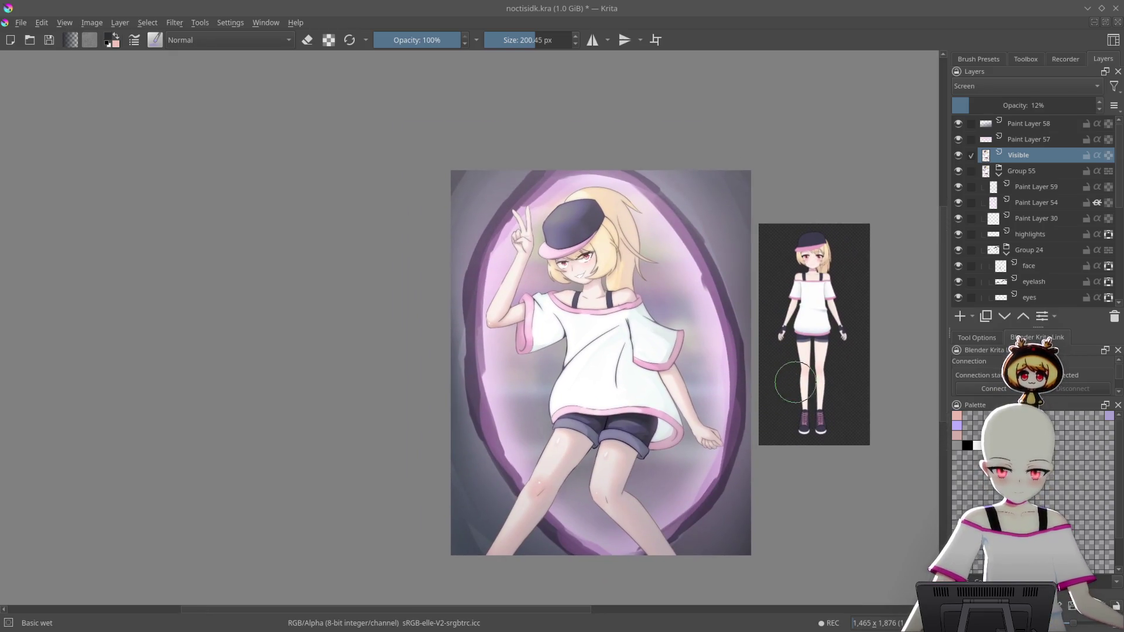
scroll(995, 263, down, 10)
click(958, 299)
click(958, 299)
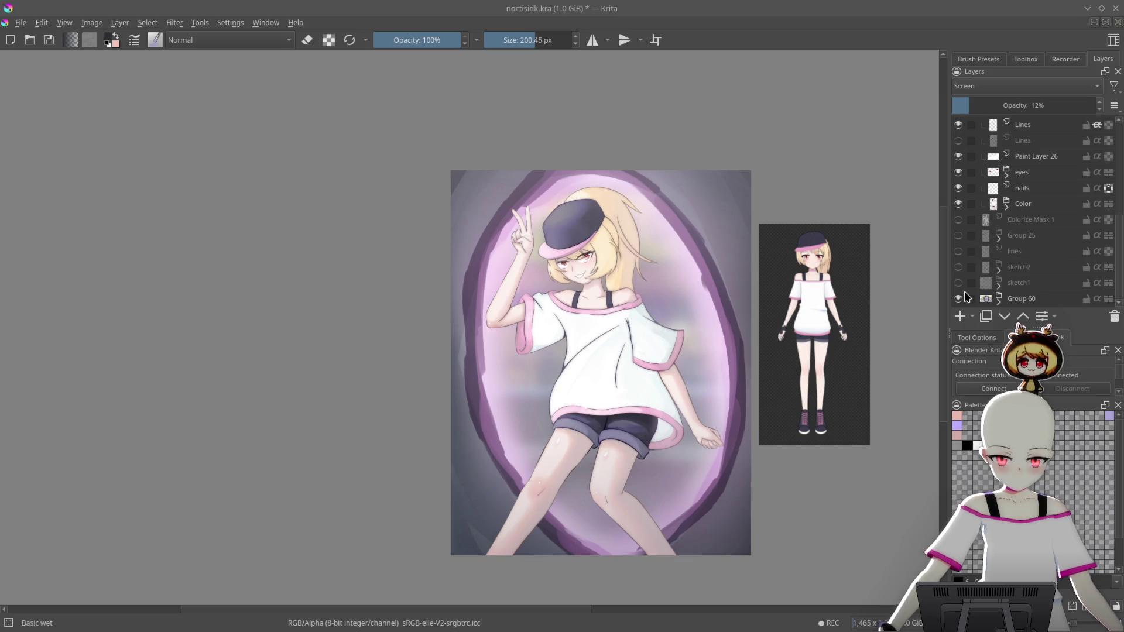
scroll(1029, 217, up, 10)
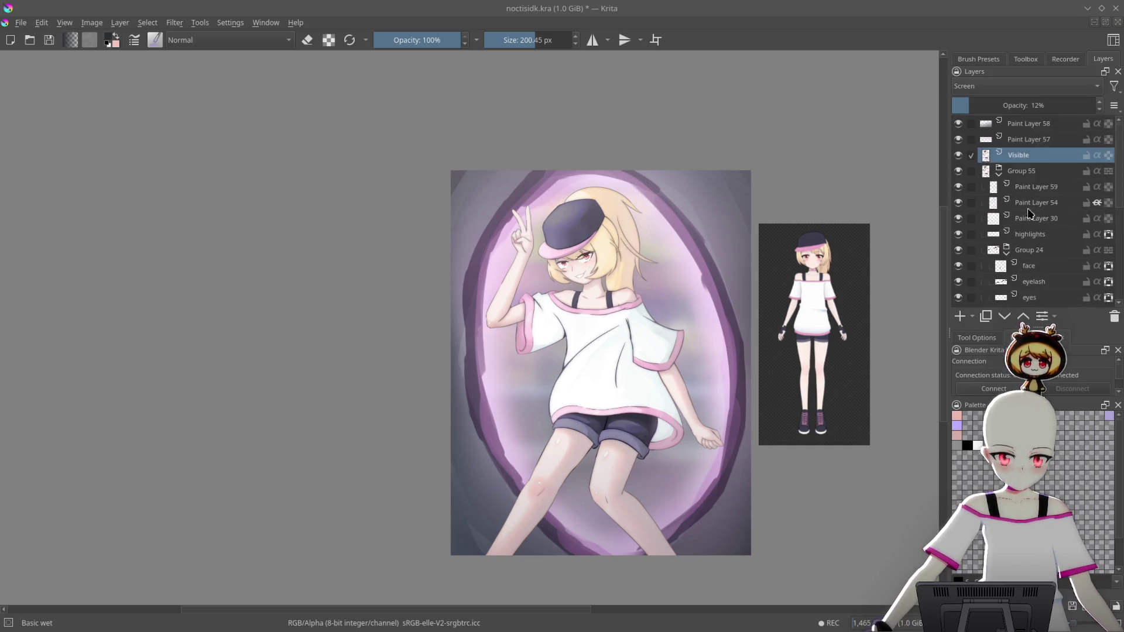
click(1033, 124)
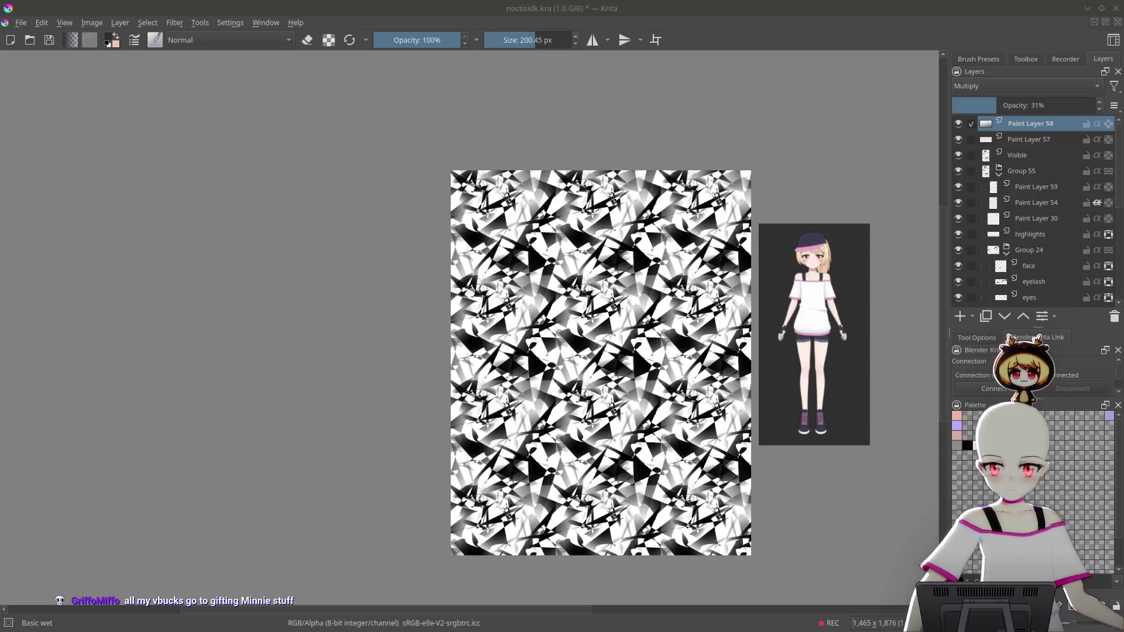
Add the shard pattern as Fill Layer 61 in Overlay mode at low opacity
key(Return)
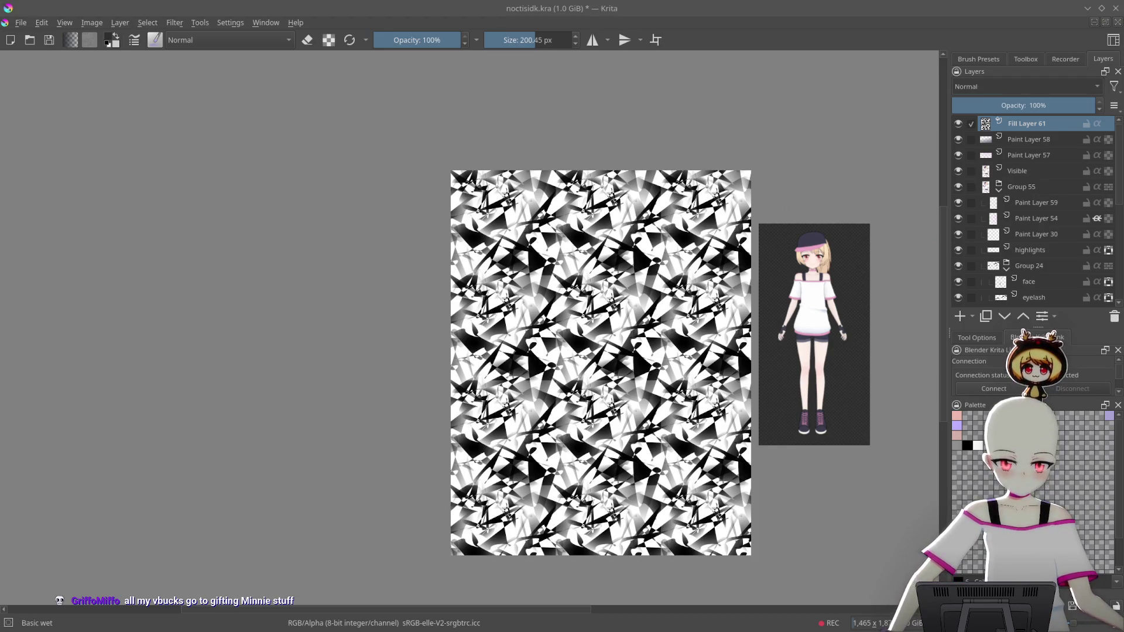
key(alt+shift+o)
drag(1037, 103, 958, 103)
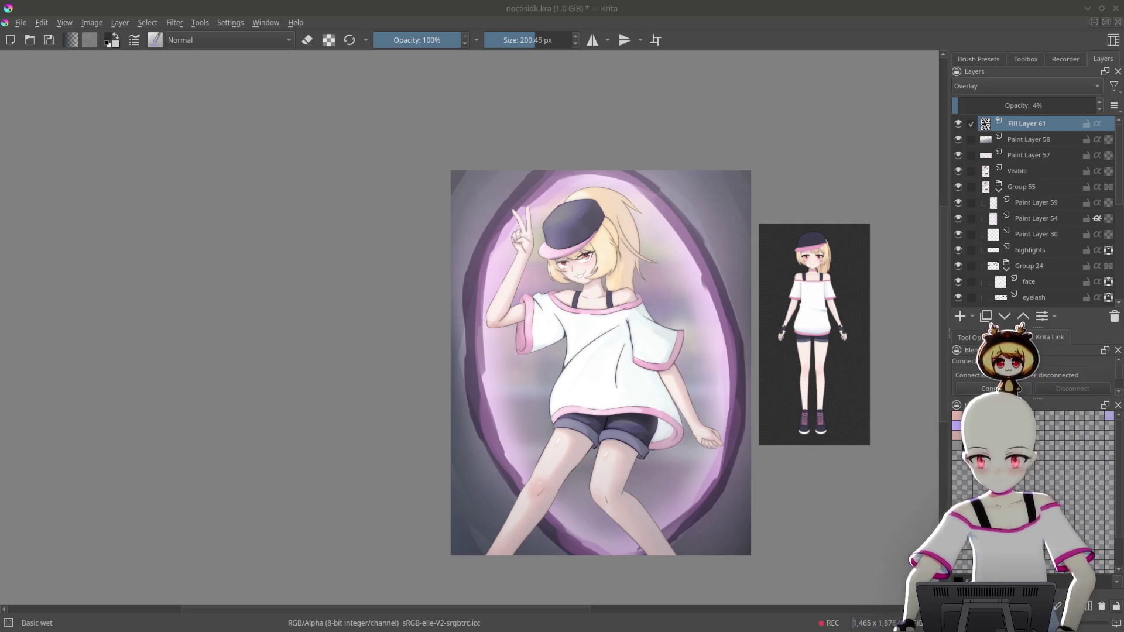
Compare Fill Layer 61 at full and lower strength, settle at 26%, then paste the mascot drawing
scroll(703, 293, up, 5)
scroll(660, 265, down, 3)
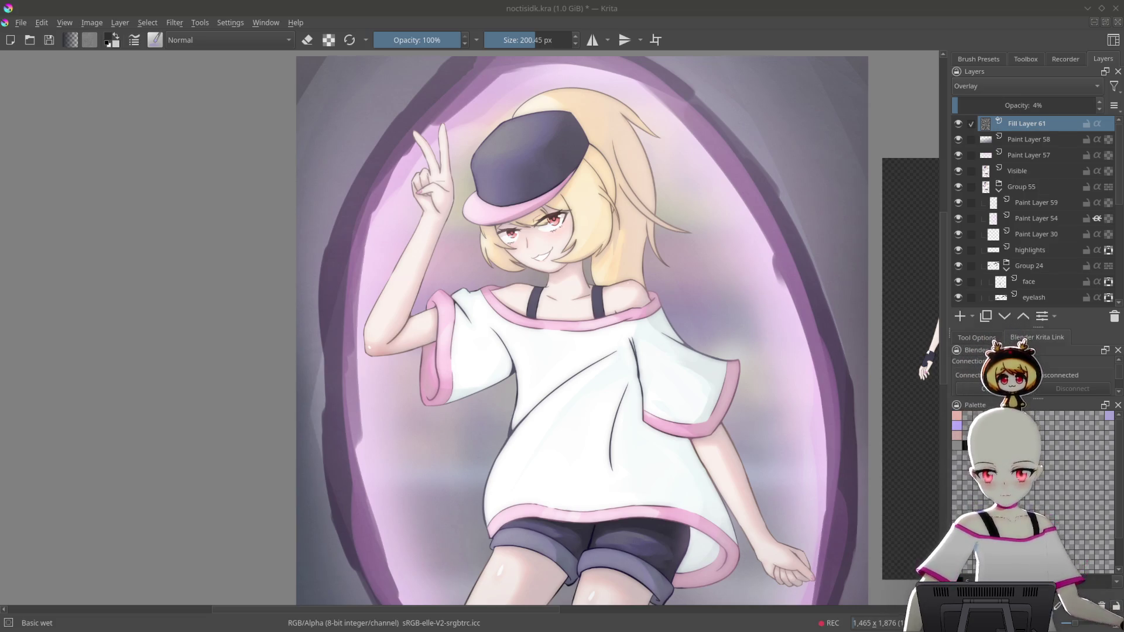
scroll(848, 240, down, 1)
drag(1003, 105, 1116, 110)
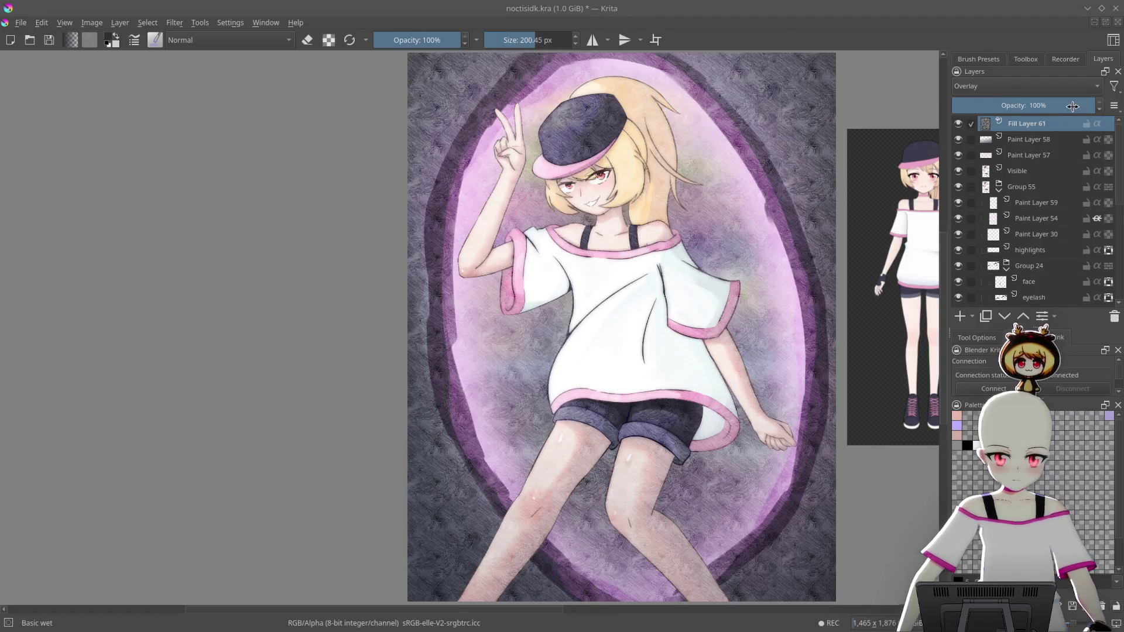
drag(1071, 106, 1020, 105)
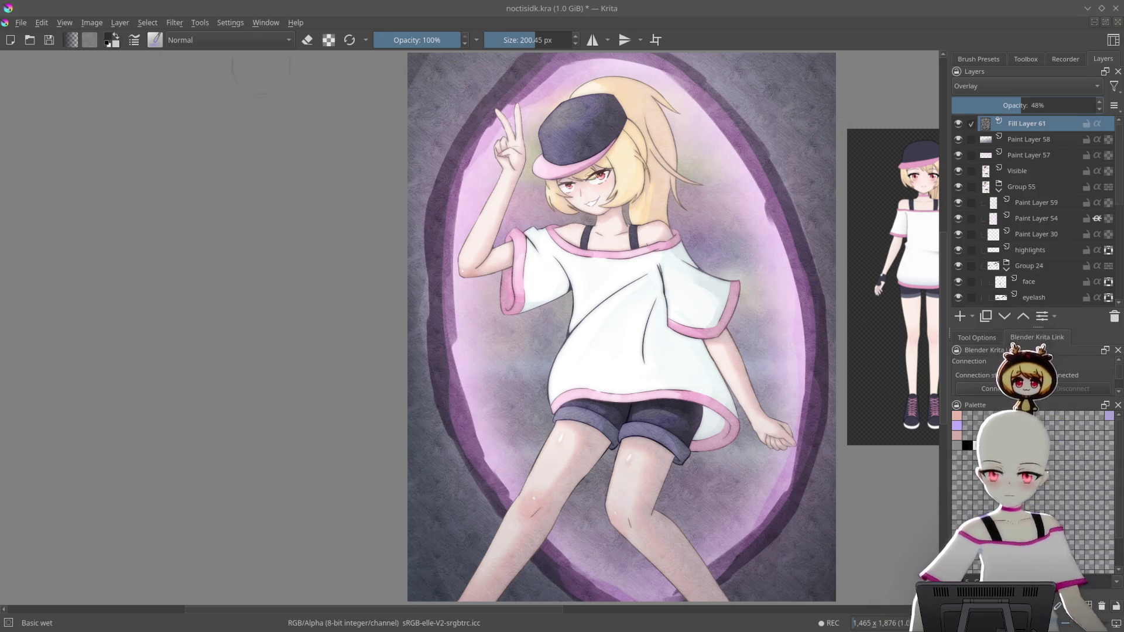
drag(664, 243, 654, 268)
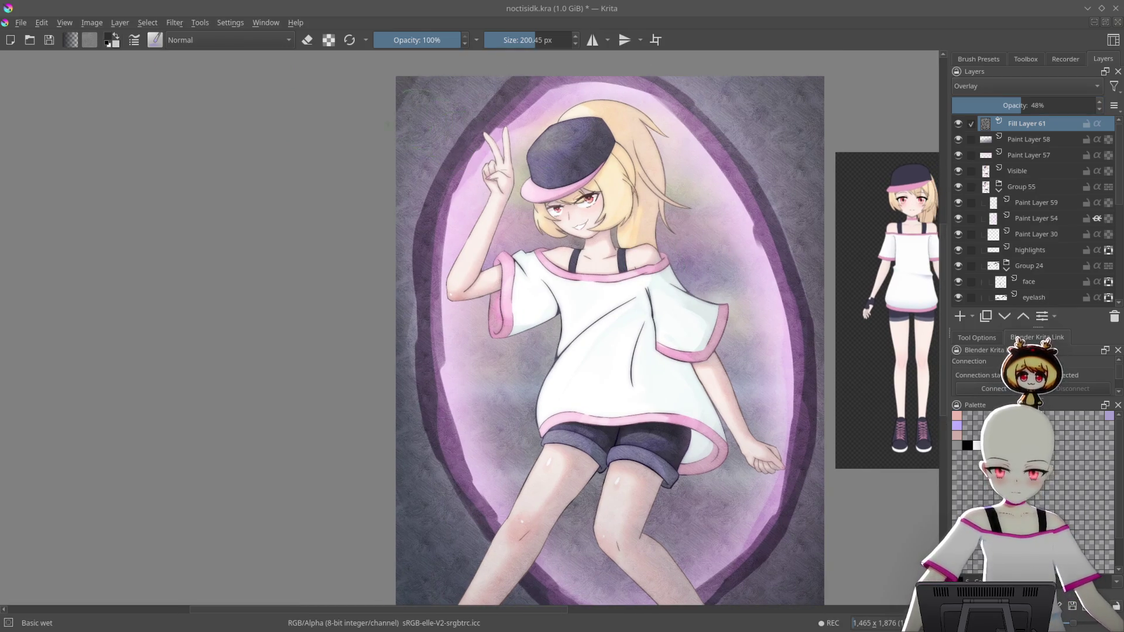
scroll(474, 272, down, 1)
scroll(486, 274, up, 1)
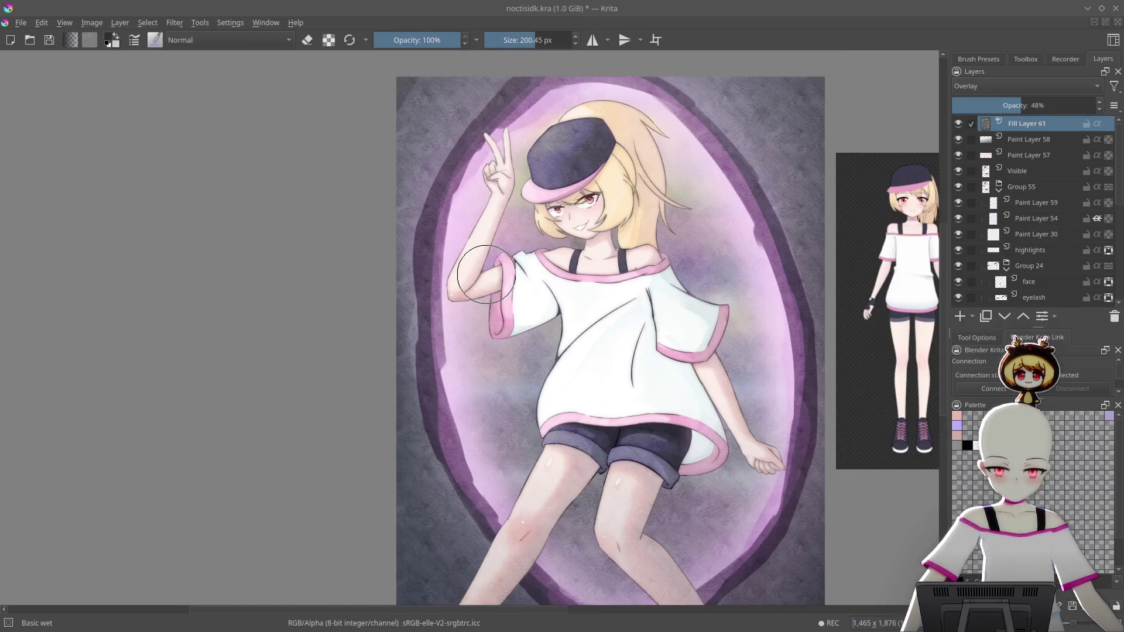
drag(1018, 104, 989, 105)
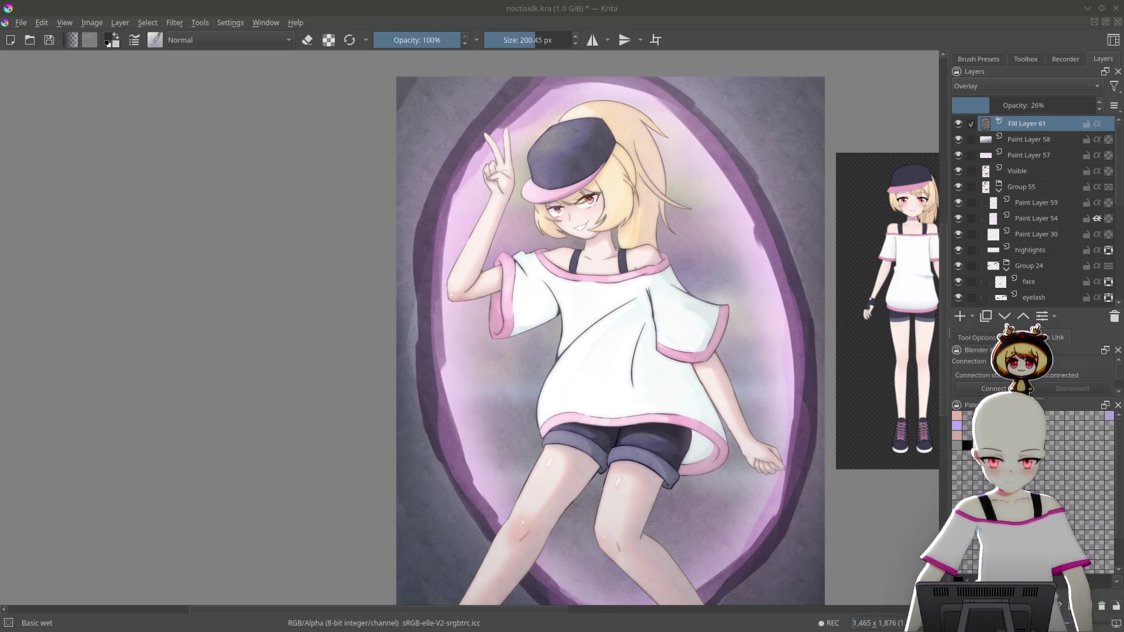
key(ctrl+v)
Transform the pasted mascot, shrinking it to a small figure
scroll(550, 121, up, 3)
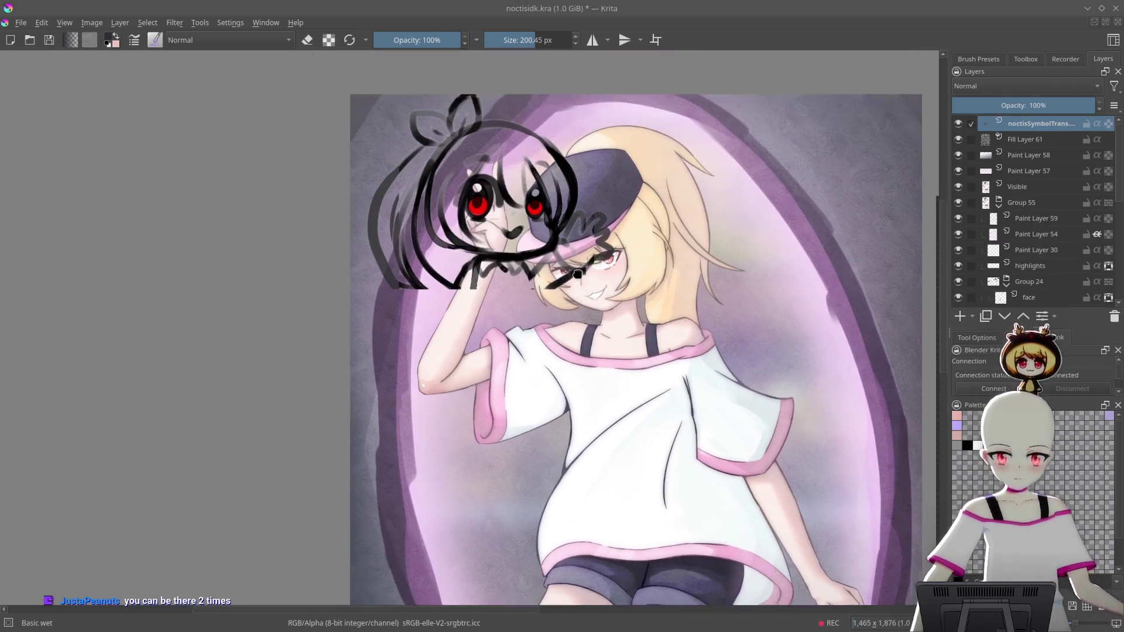
key(ctrl+t)
scroll(659, 115, up, 3)
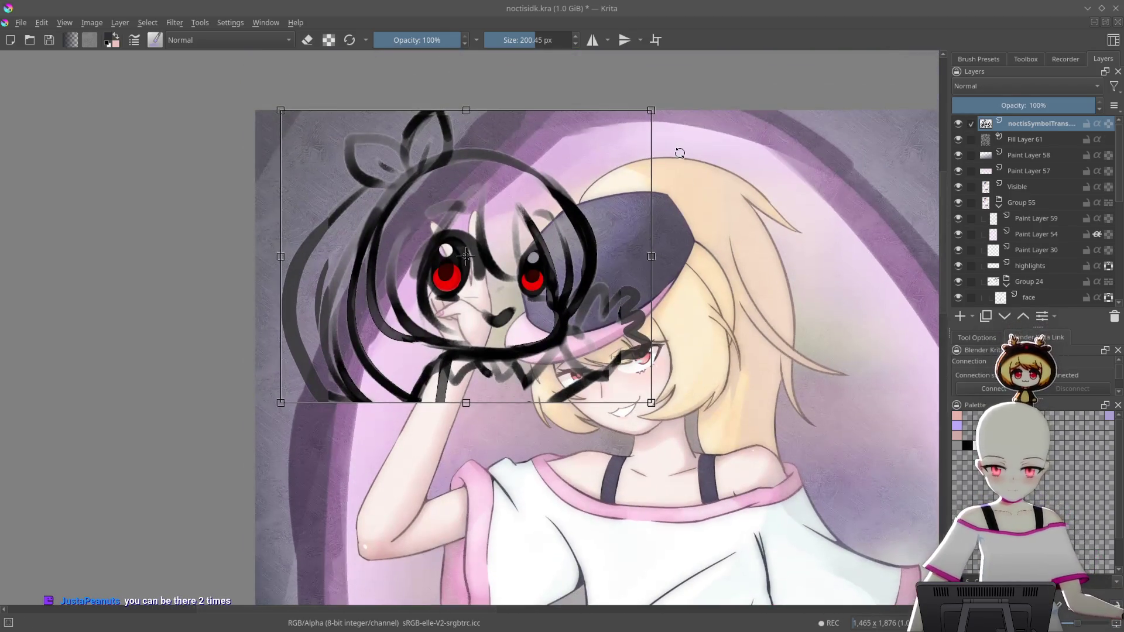
mouse_move(651, 108)
mouse_down()
mouse_move(447, 187)
mouse_move(326, 328)
mouse_up()
scroll(672, 513, down, 3)
drag(599, 477, 617, 304)
drag(629, 348, 642, 304)
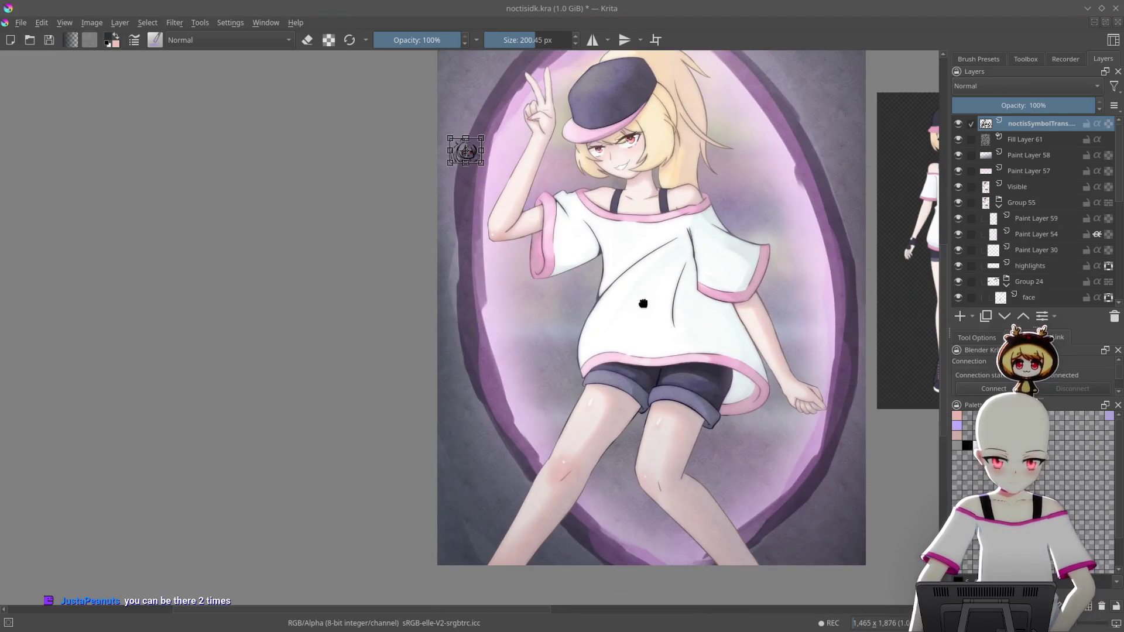
Move the mascot onto the hip by the shorts and rotate it about 23° counter-clockwise
drag(467, 151, 659, 363)
scroll(811, 418, up, 3)
scroll(725, 382, up, 2)
scroll(669, 419, up, 1)
mouse_move(669, 419)
mouse_down()
mouse_move(665, 363)
mouse_move(641, 313)
mouse_up()
drag(508, 228, 651, 416)
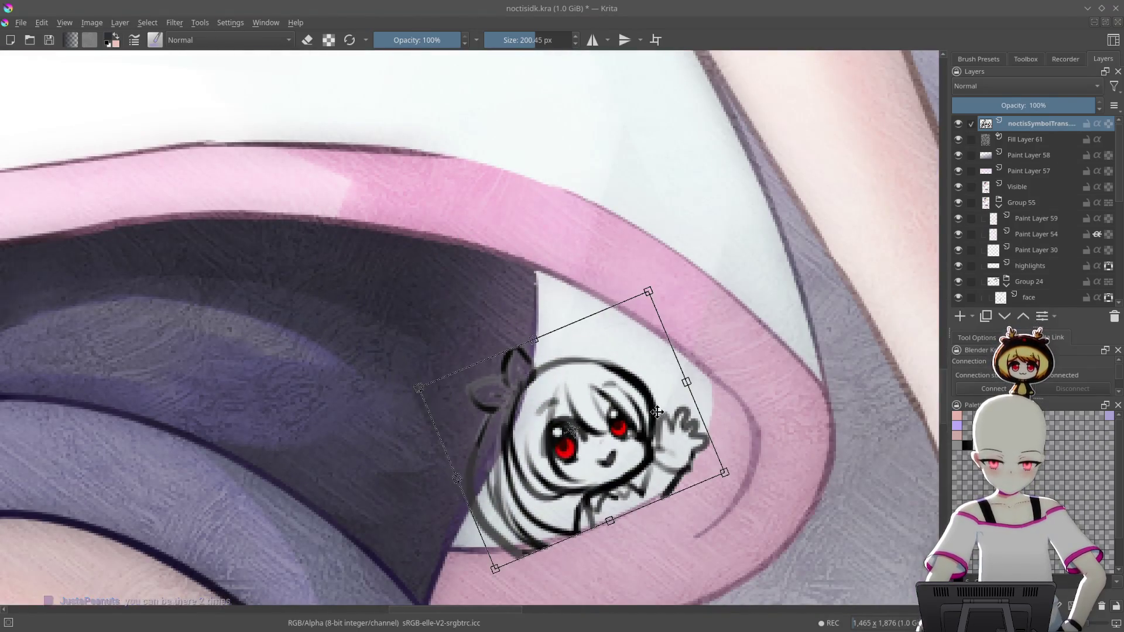
Scale the mascot down further, settle it in the white hem, and apply the transform
scroll(784, 450, up, 3)
mouse_move(784, 450)
mouse_down()
mouse_move(786, 440)
mouse_move(635, 364)
mouse_move(530, 341)
mouse_up()
mouse_move(359, 321)
mouse_down()
mouse_move(467, 413)
mouse_move(484, 458)
mouse_up()
scroll(657, 409, up, 2)
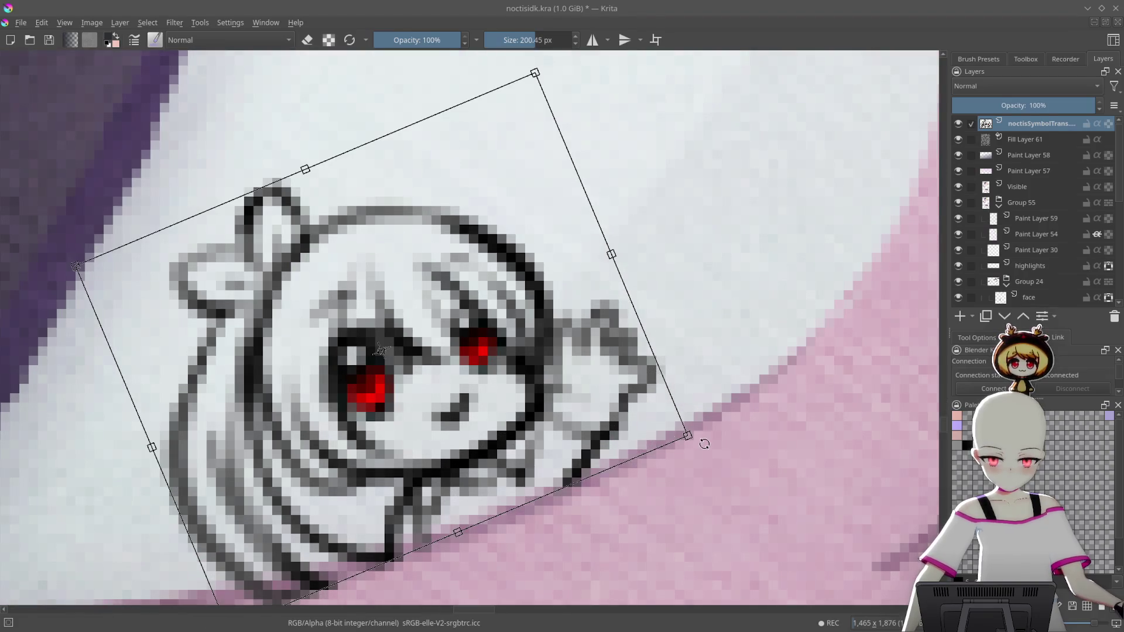
drag(699, 440, 643, 431)
drag(459, 315, 480, 361)
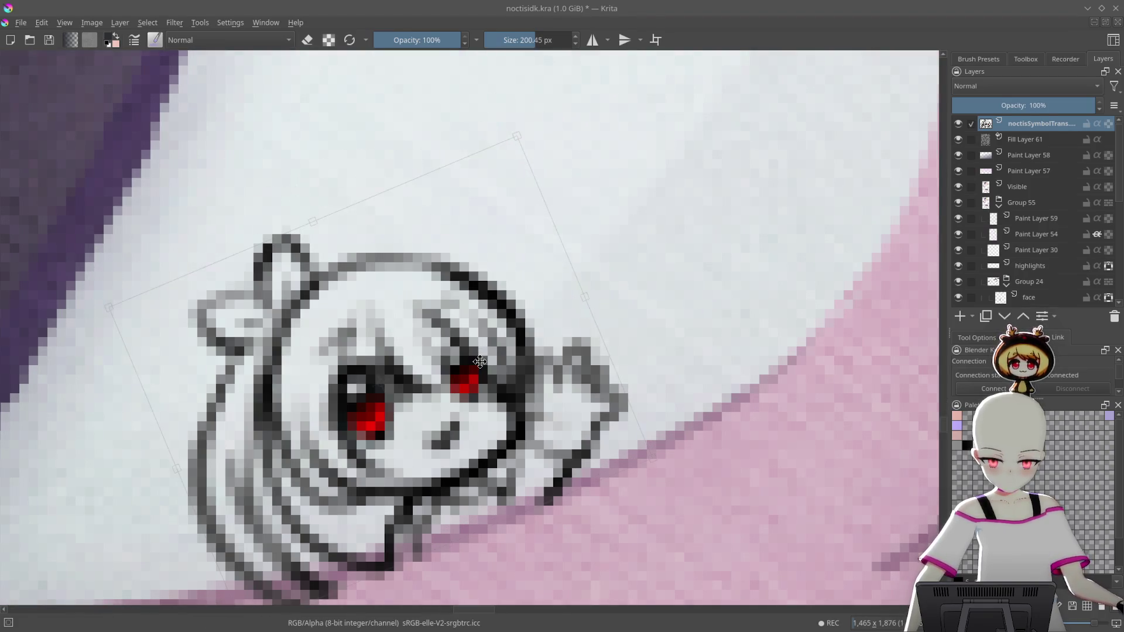
key(Return)
scroll(644, 373, down, 8)
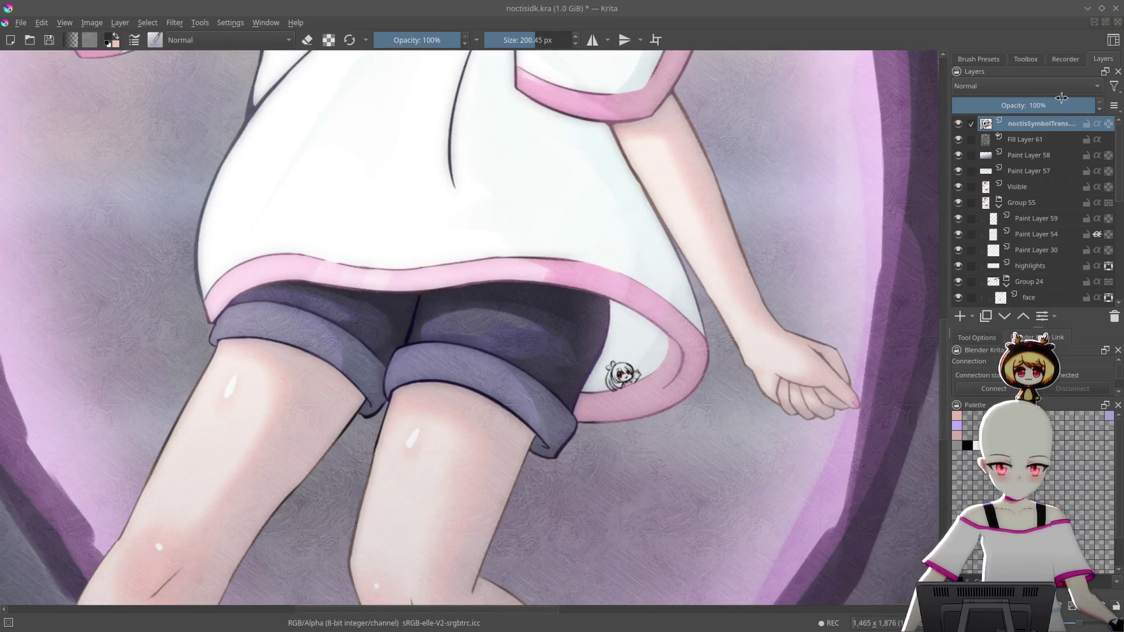
Move the mascot layer below the texture layers and fade it to 17% opacity
scroll(1024, 86, down, 1)
drag(1068, 125, 1076, 167)
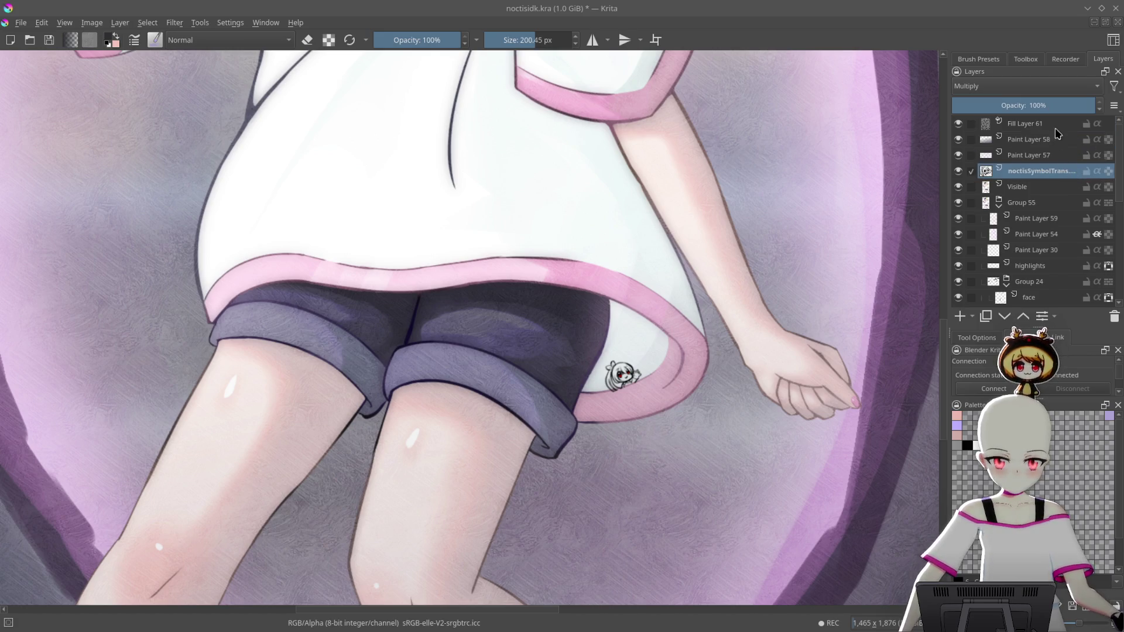
click(1008, 105)
drag(1009, 105, 977, 113)
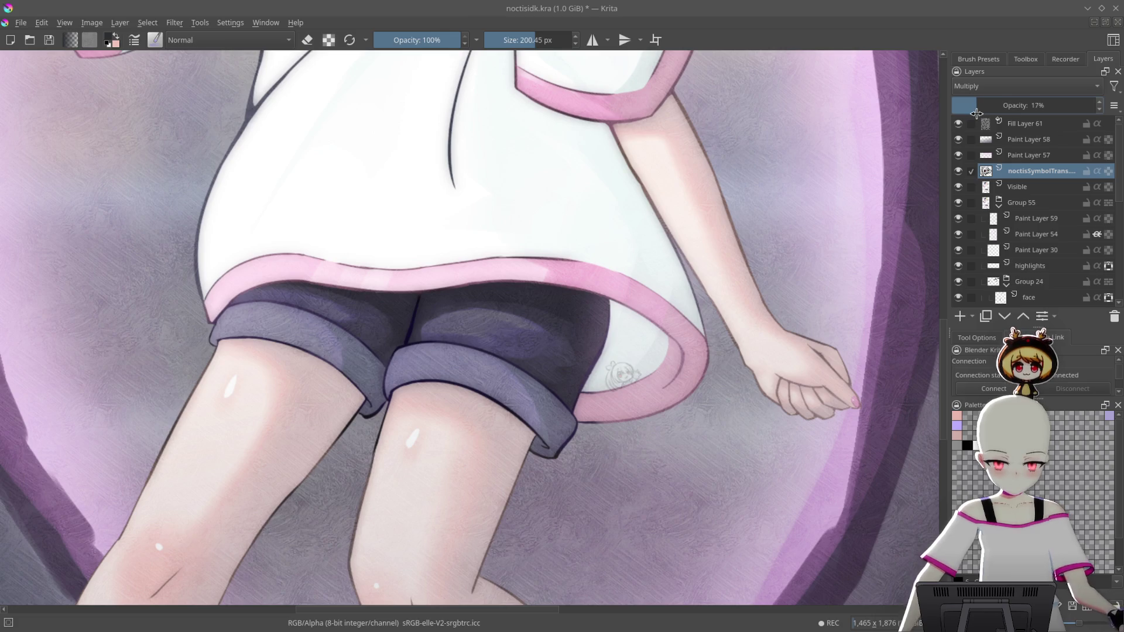
scroll(664, 402, up, 6)
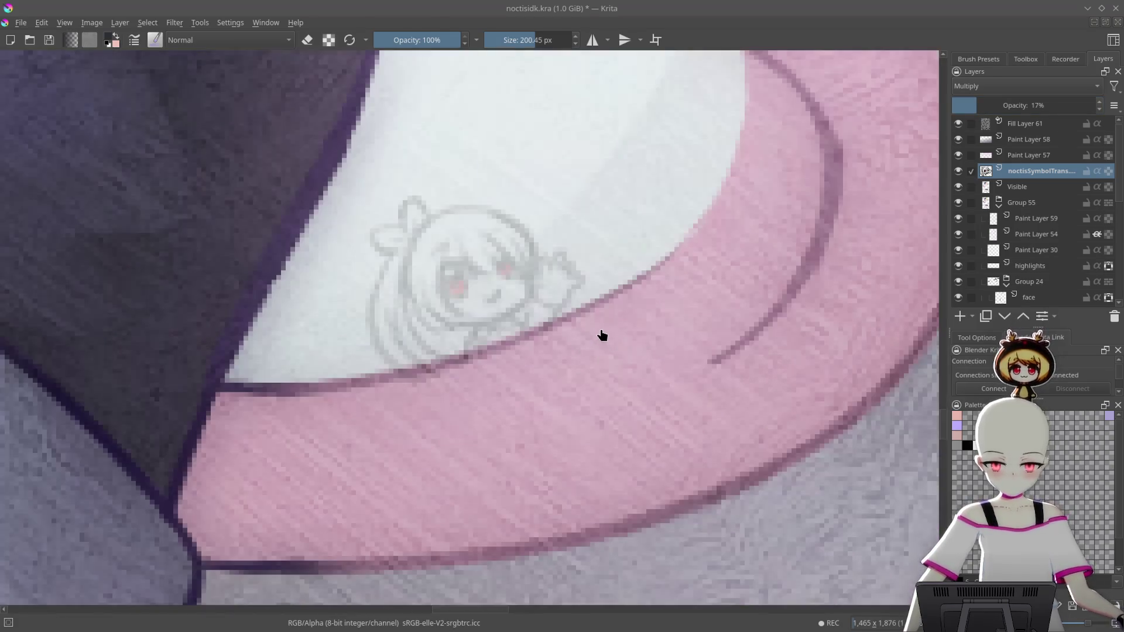
scroll(585, 326, up, 2)
Switch to the eraser with an 18 px brush and save the document
key(e)
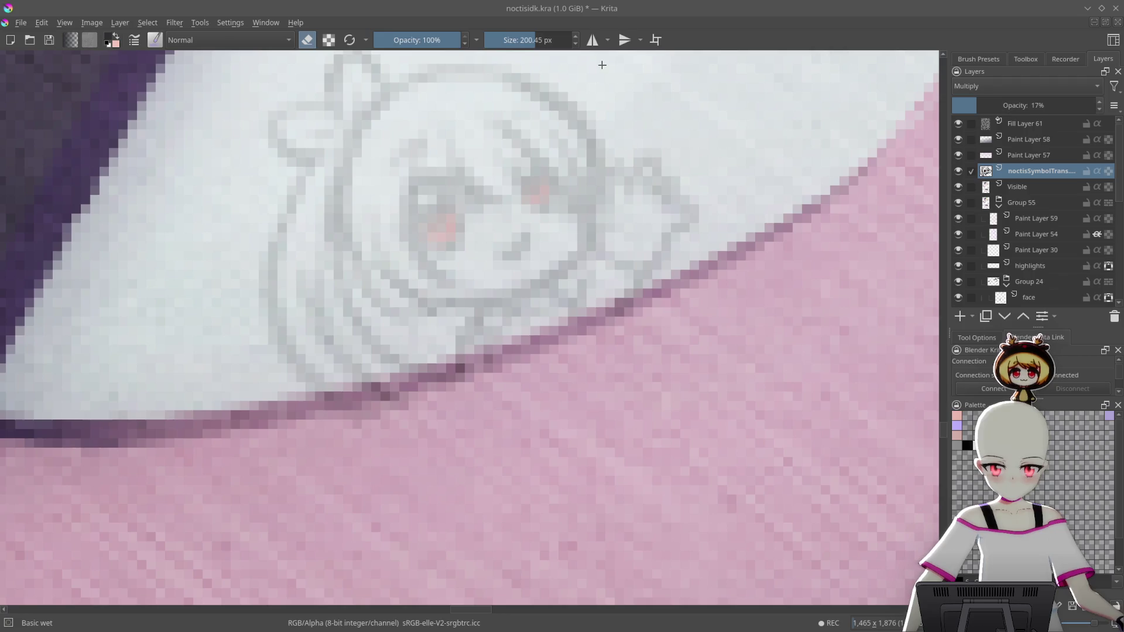
drag(527, 38, 507, 41)
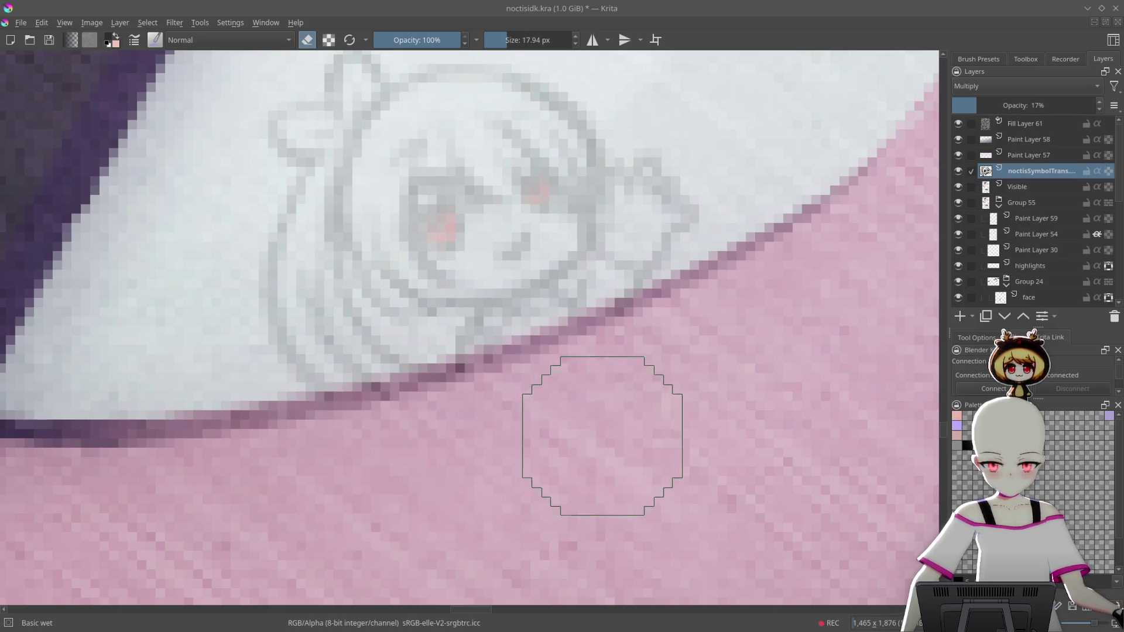
scroll(602, 436, down, 10)
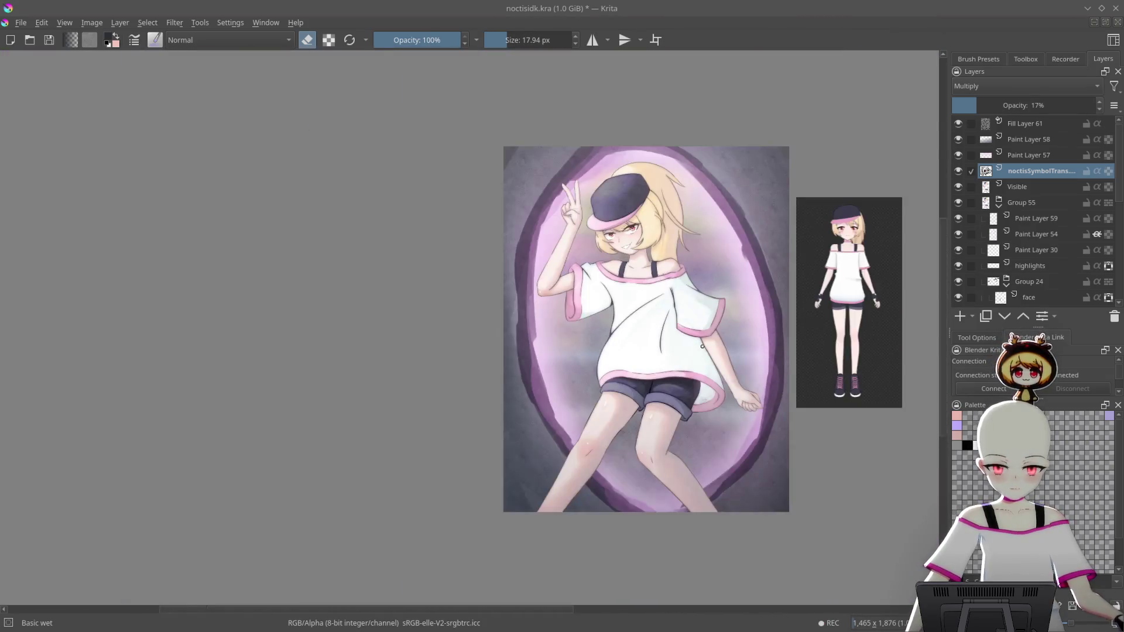
scroll(702, 347, up, 3)
mouse_move(793, 408)
mouse_down()
mouse_move(742, 393)
mouse_move(707, 333)
mouse_move(764, 371)
mouse_up()
key(ctrl+s)
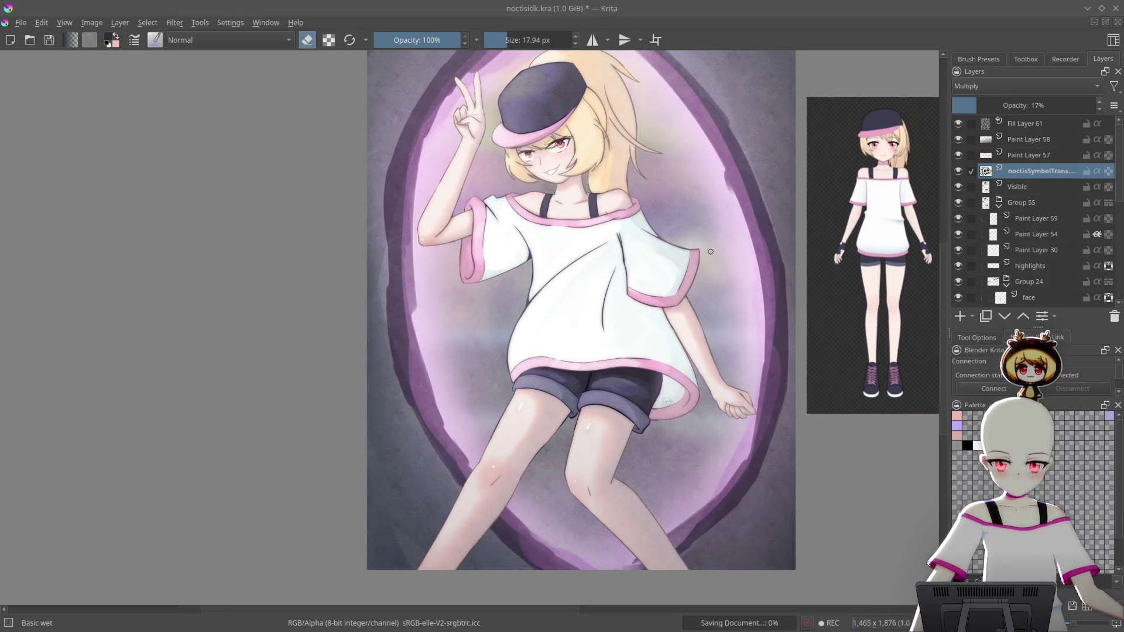
Reframe the painting view slightly while the save finishes
drag(677, 140, 707, 167)
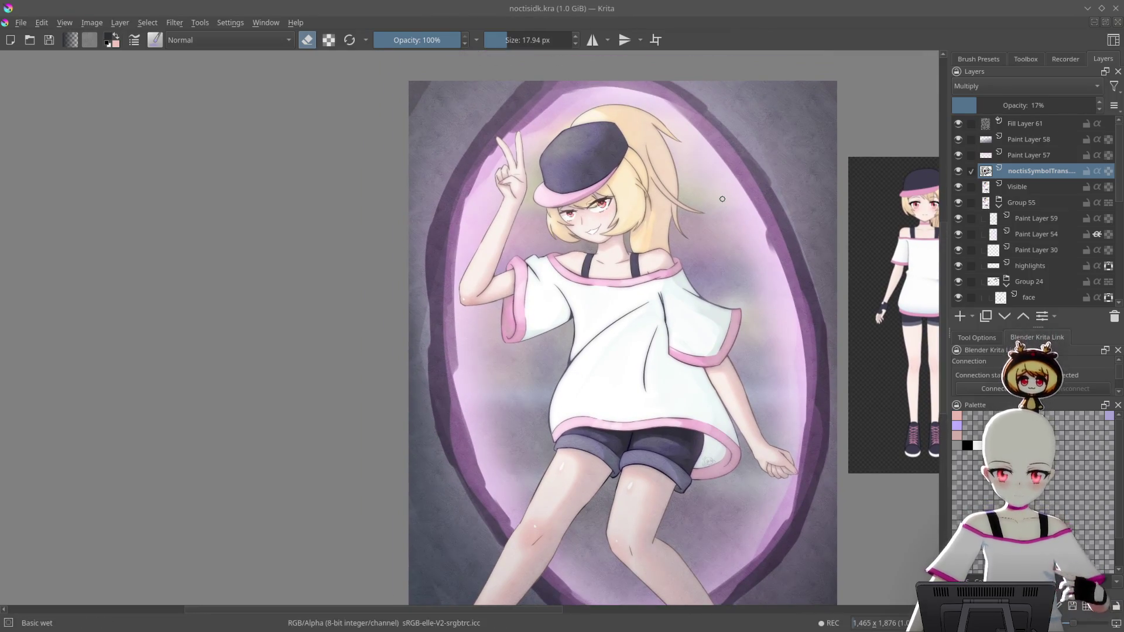